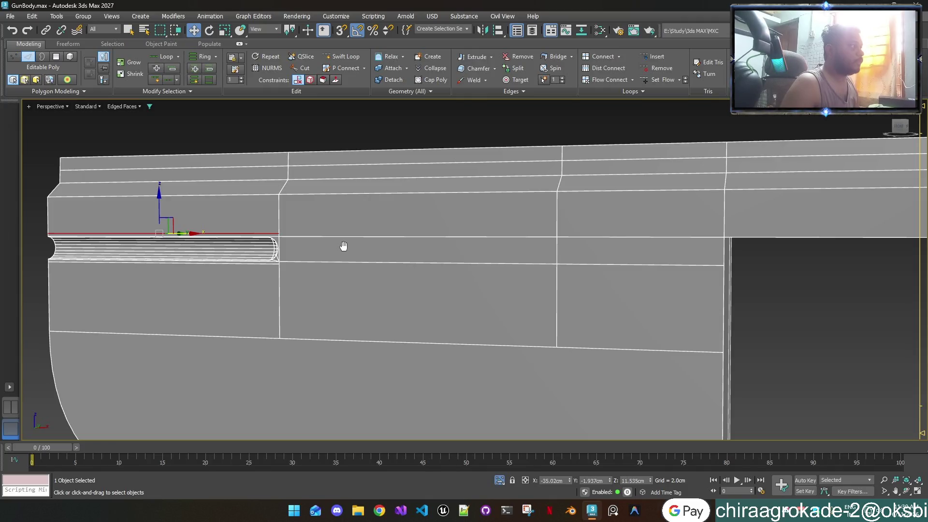
Step: Select the vertical edge loop beside the groove end and slide it slightly right along X
{"action": "middle_click_drag", "start_coordinate": [269, 274], "coordinate": [319, 280]}
{"action": "left_click", "coordinate": [324, 223]}
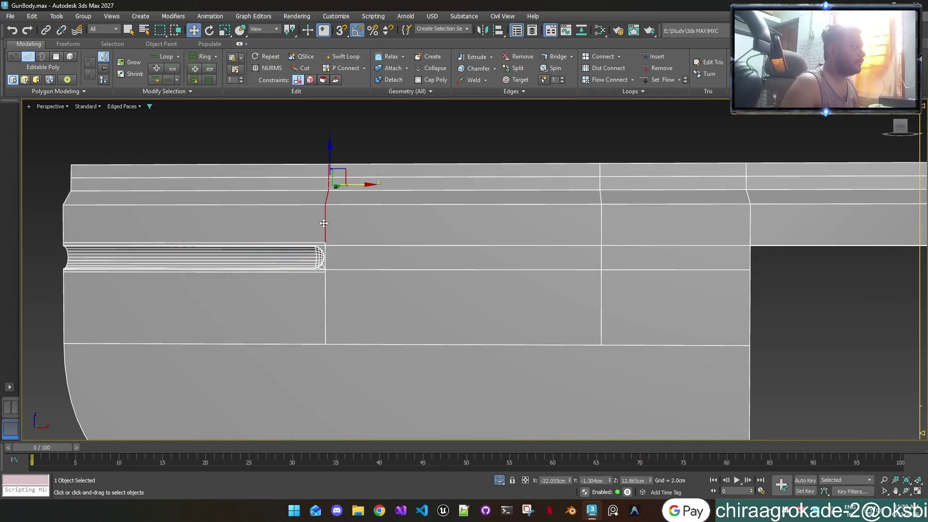
{"action": "left_click", "coordinate": [325, 285], "text": "ctrl"}
{"action": "left_click", "coordinate": [326, 257], "text": "ctrl"}
{"action": "scroll", "coordinate": [324, 264], "scroll_direction": "up", "scroll_amount": 3}
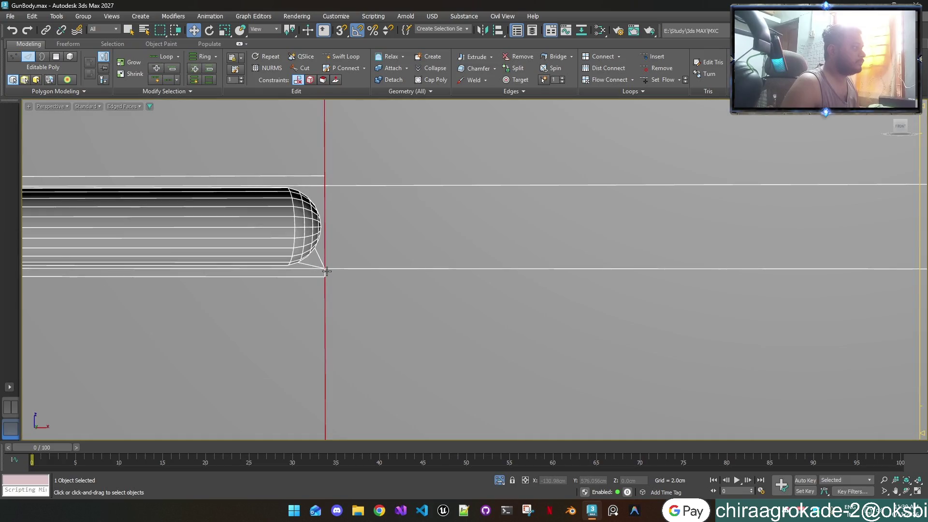
{"action": "left_click", "coordinate": [325, 272], "text": "ctrl"}
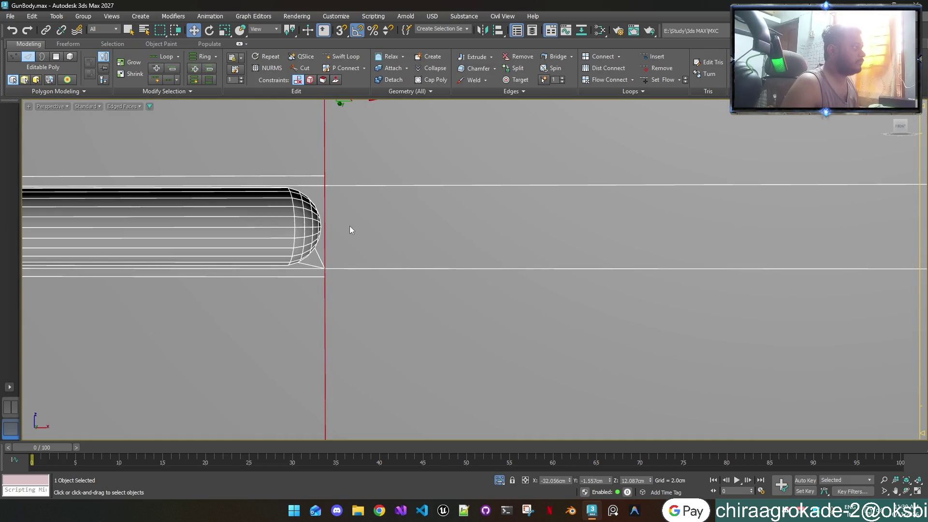
{"action": "scroll", "coordinate": [350, 227], "scroll_direction": "down", "scroll_amount": 3}
{"action": "left_click_drag", "start_coordinate": [380, 168], "coordinate": [382, 169]}
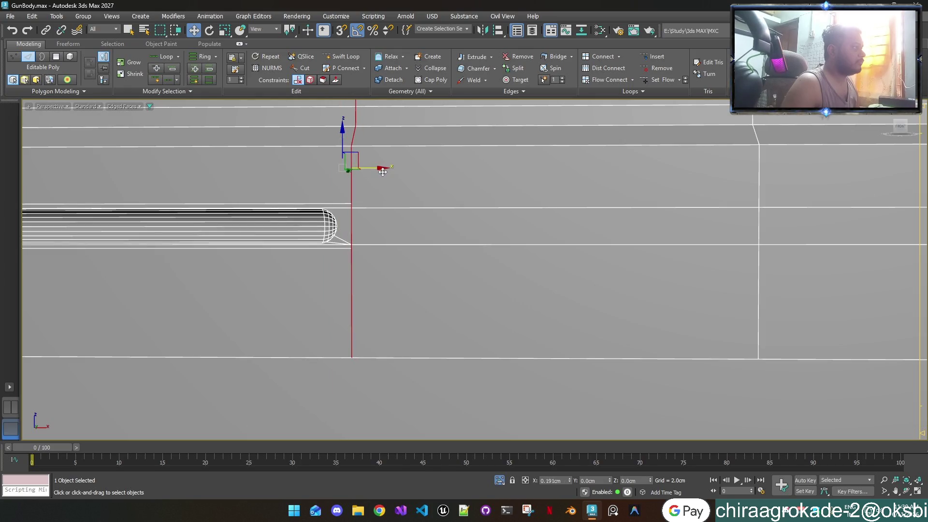
{"action": "scroll", "coordinate": [341, 226], "scroll_direction": "up", "scroll_amount": 5}
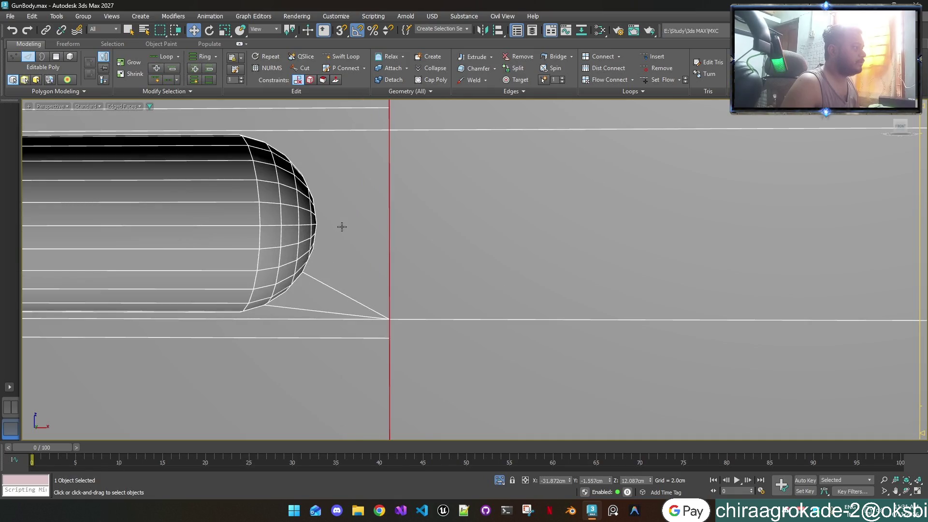
{"action": "key", "text": "1"}
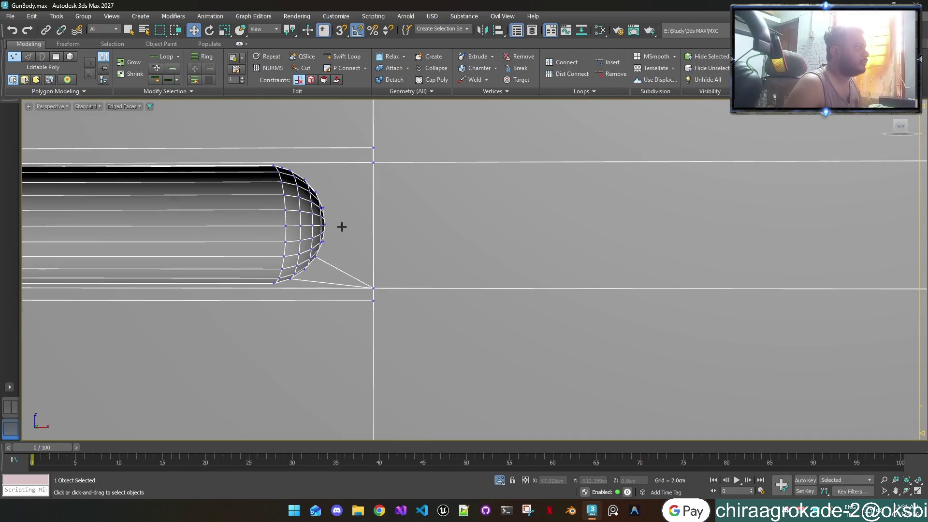
Step: Cut an edge from the rounded end's tip vertex out to the vertex on the vertical edge
{"action": "mouse_move", "coordinate": [340, 230]}
{"action": "middle_mouse_down"}
{"action": "mouse_move", "coordinate": [390, 280]}
{"action": "mouse_move", "coordinate": [413, 278]}
{"action": "middle_mouse_up"}
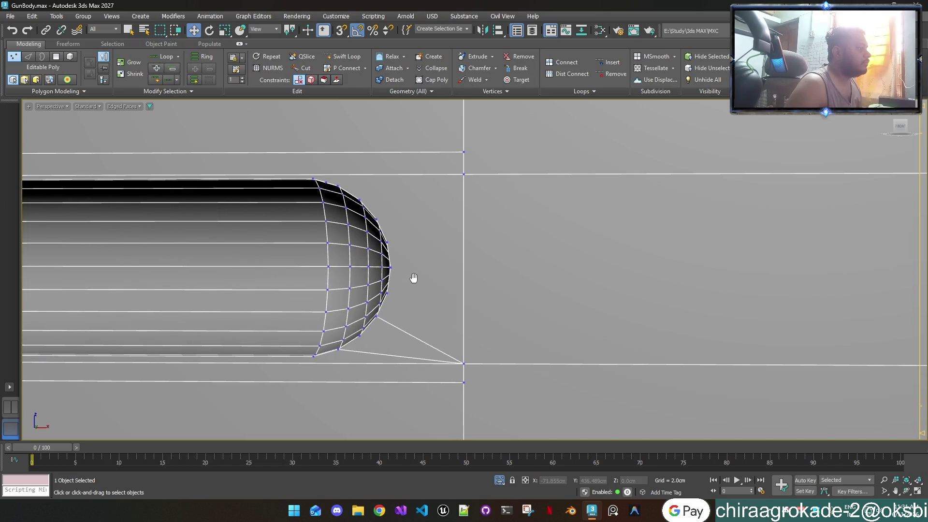
{"action": "scroll", "coordinate": [387, 217], "scroll_direction": "up", "scroll_amount": 3}
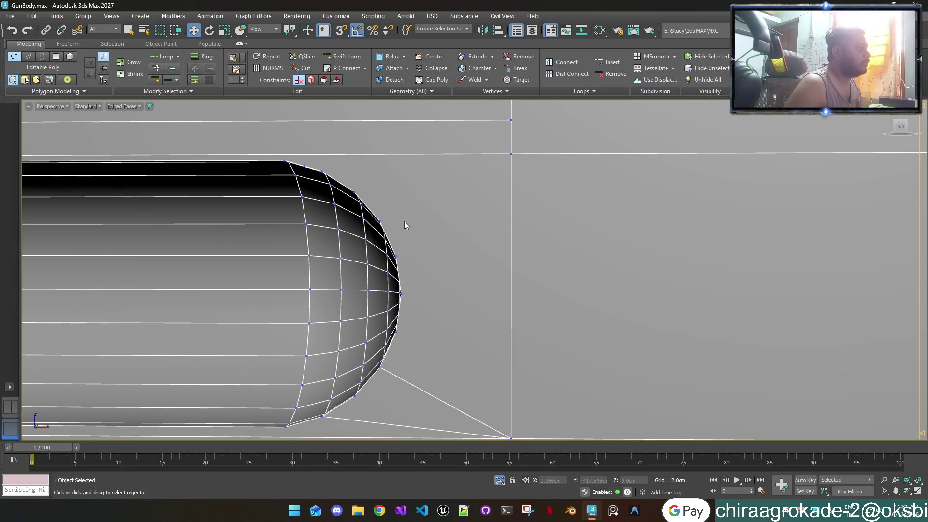
{"action": "left_click", "coordinate": [302, 67]}
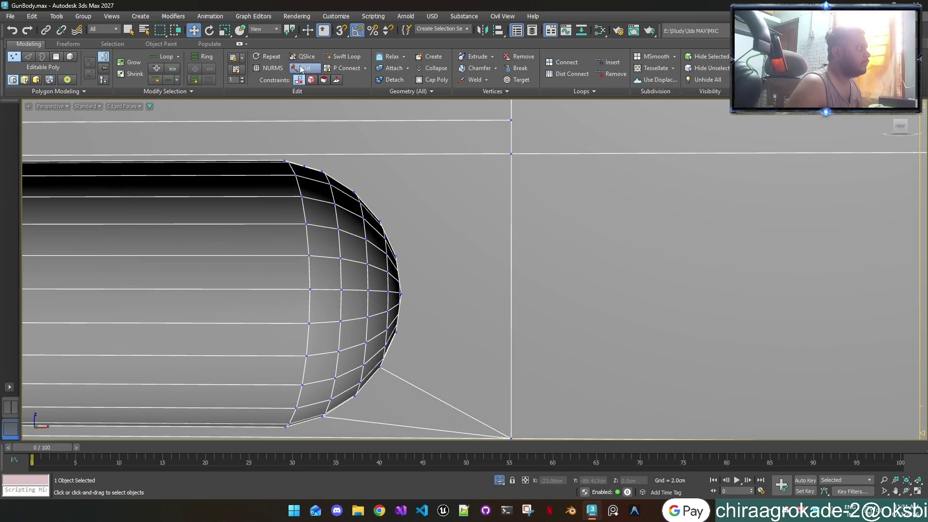
{"action": "left_click", "coordinate": [402, 293]}
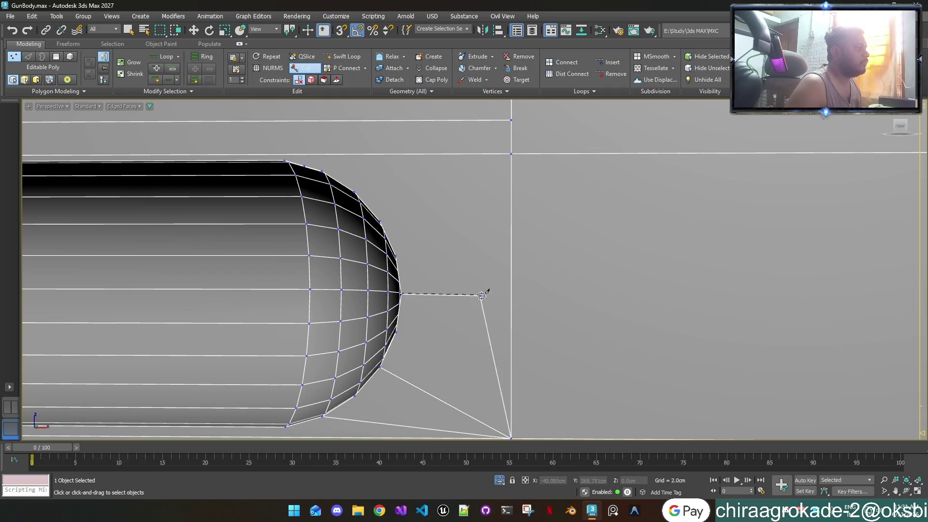
{"action": "left_click", "coordinate": [511, 295]}
{"action": "right_click", "coordinate": [503, 291]}
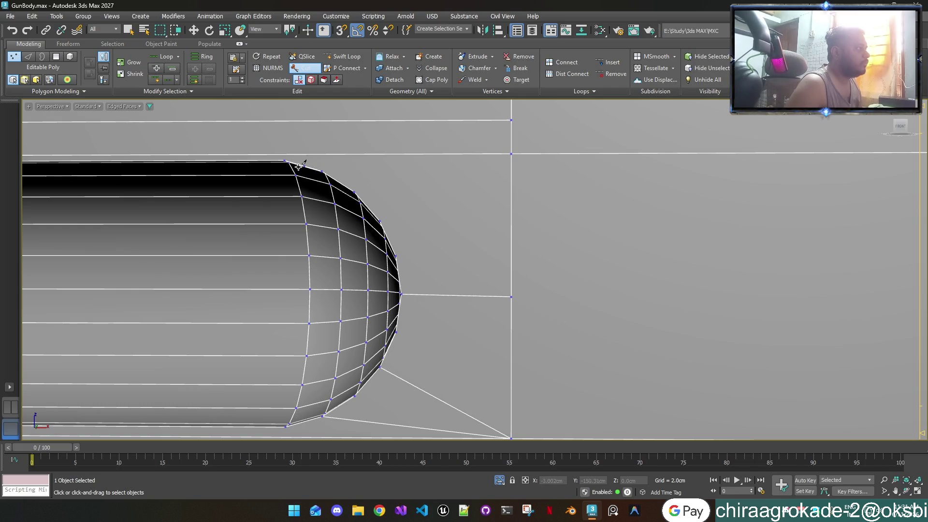
{"action": "scroll", "coordinate": [364, 243], "scroll_direction": "down", "scroll_amount": 2}
{"action": "scroll", "coordinate": [366, 268], "scroll_direction": "up", "scroll_amount": 2}
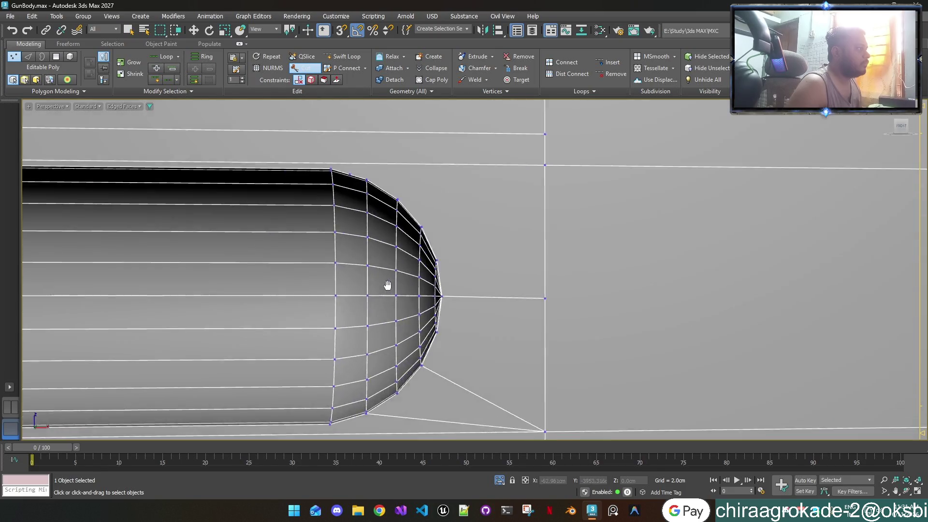
{"action": "scroll", "coordinate": [388, 283], "scroll_direction": "up", "scroll_amount": 1}
{"action": "key", "text": "w"}
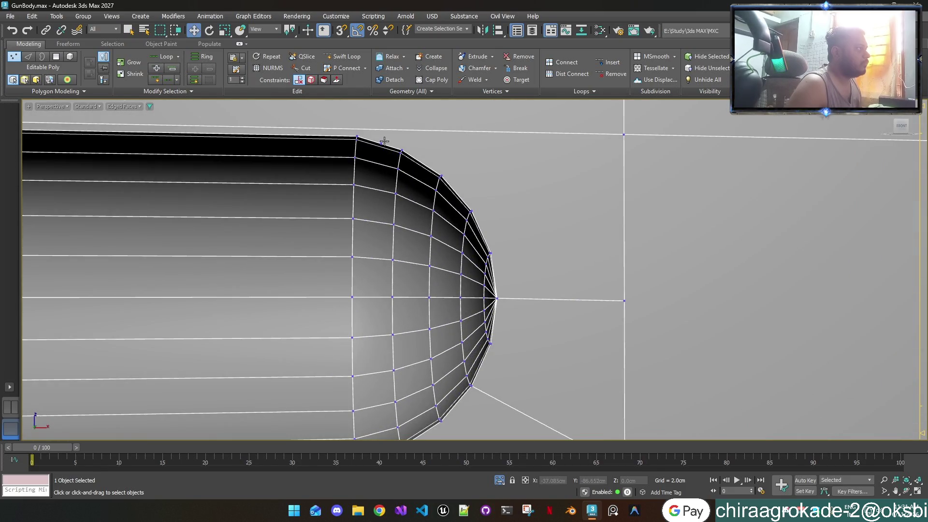
{"action": "left_click", "coordinate": [382, 142]}
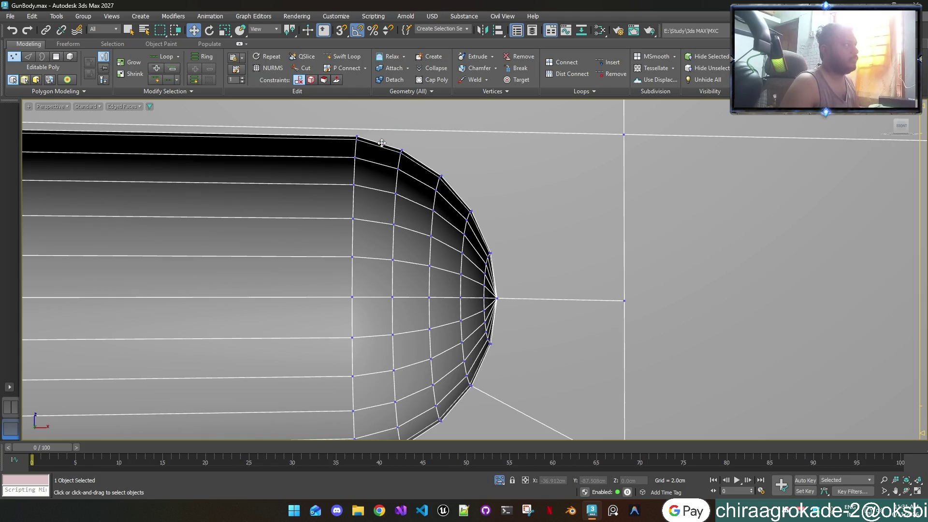
Step: Cut edges linking the cap's upper and lower vertices to the vertical-edge vertices
{"action": "left_click", "coordinate": [305, 68]}
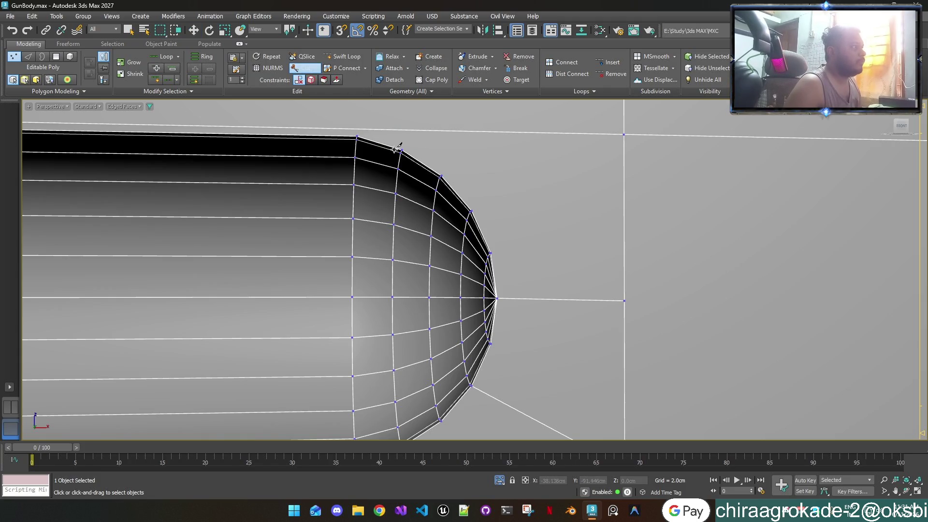
{"action": "left_click", "coordinate": [401, 149]}
{"action": "left_click", "coordinate": [623, 135]}
{"action": "left_click", "coordinate": [473, 210]}
{"action": "middle_click_drag", "start_coordinate": [548, 294], "coordinate": [503, 212]}
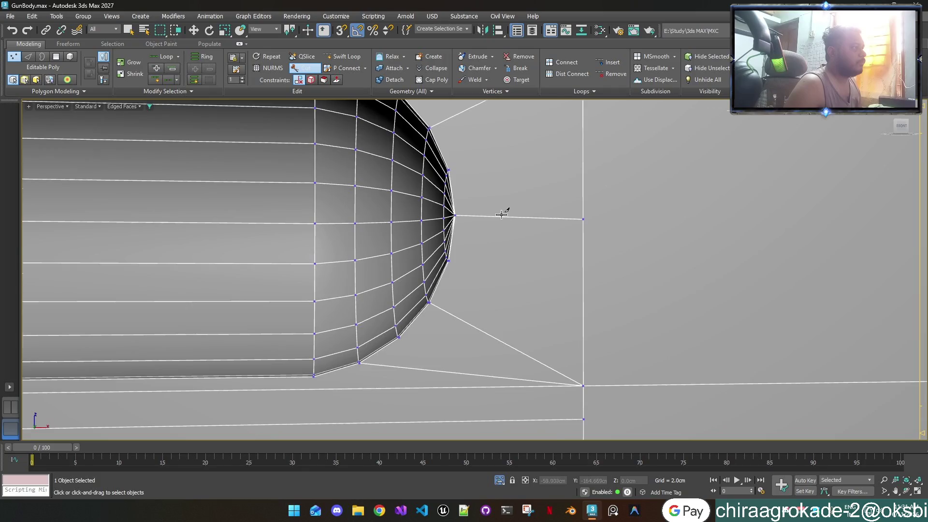
{"action": "scroll", "coordinate": [502, 213], "scroll_direction": "down", "scroll_amount": 2}
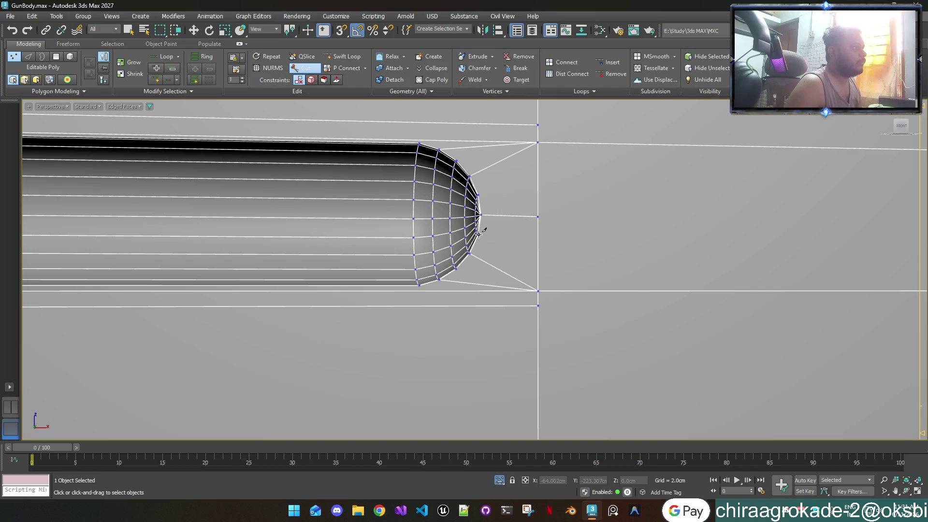
{"action": "left_click", "coordinate": [478, 234]}
{"action": "left_click", "coordinate": [537, 216]}
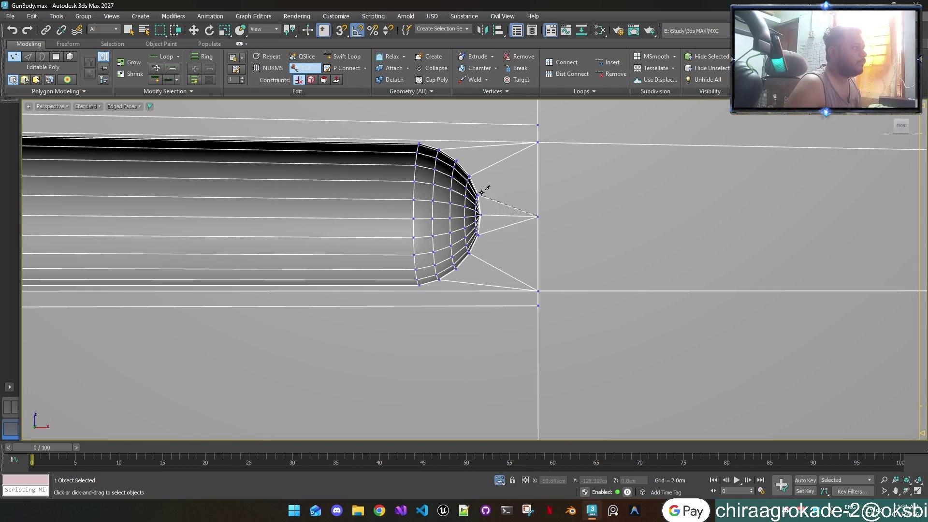
{"action": "scroll", "coordinate": [519, 212], "scroll_direction": "down", "scroll_amount": 2}
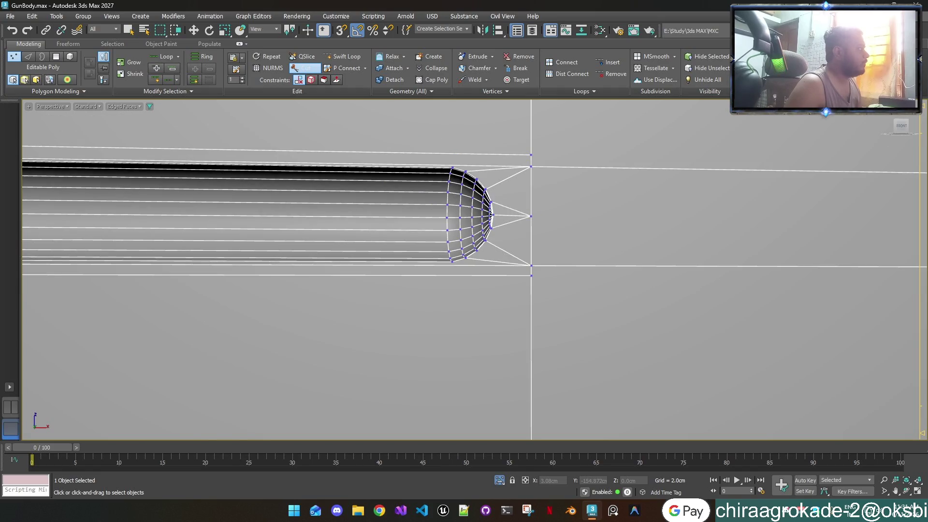
Step: Preview the groove under TurboSmooth without wireframe, flipping between smoothed and base mesh
{"action": "key", "text": "w"}
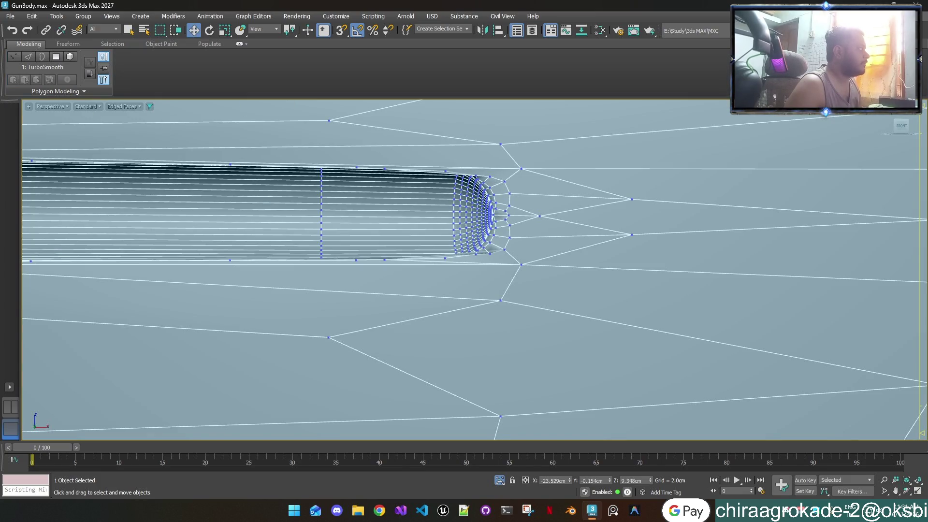
{"action": "key", "text": "1"}
{"action": "key", "text": "1"}
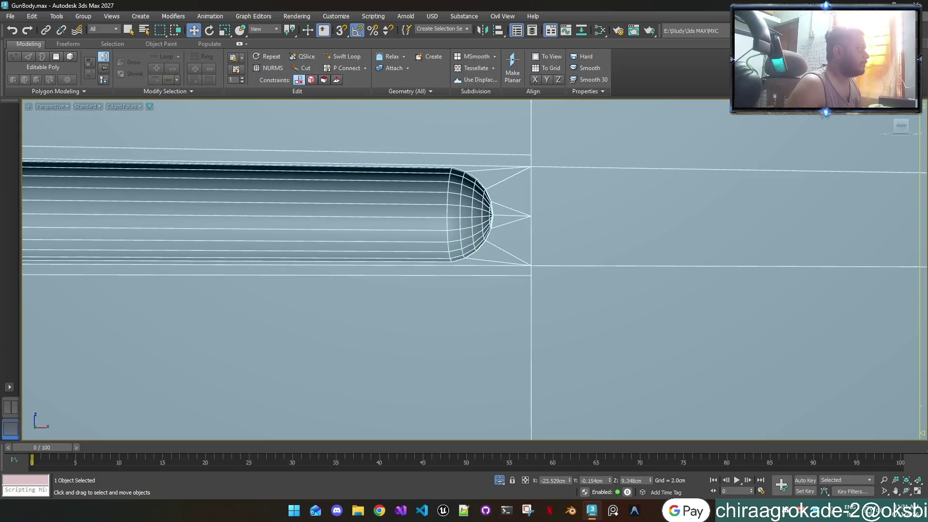
{"action": "key", "text": "Page_Up"}
{"action": "key", "text": "Page_Down"}
{"action": "key", "text": "Page_Up"}
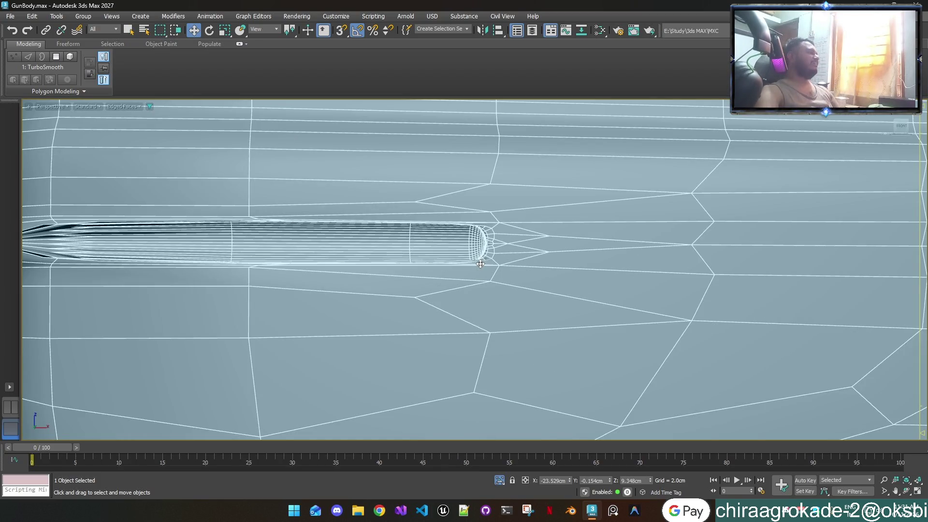
{"action": "key", "text": "F4"}
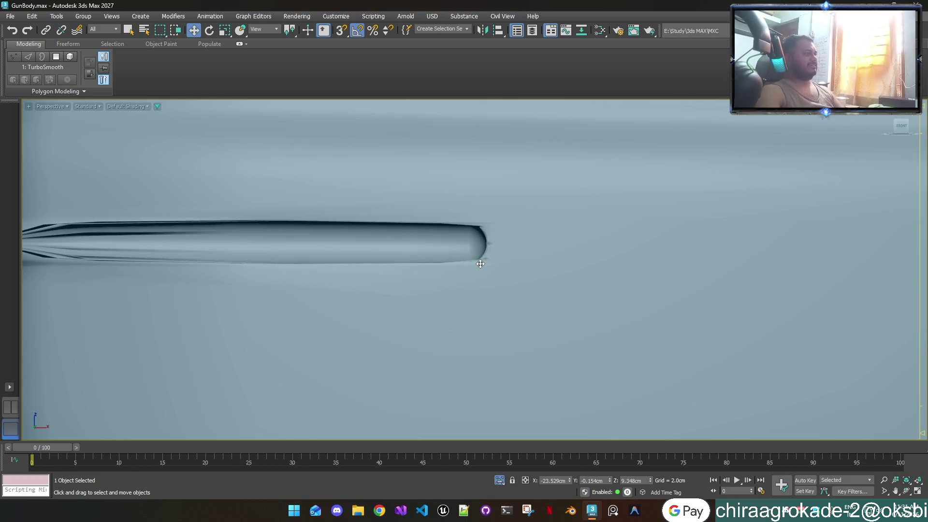
{"action": "scroll", "coordinate": [492, 233], "scroll_direction": "up", "scroll_amount": 5}
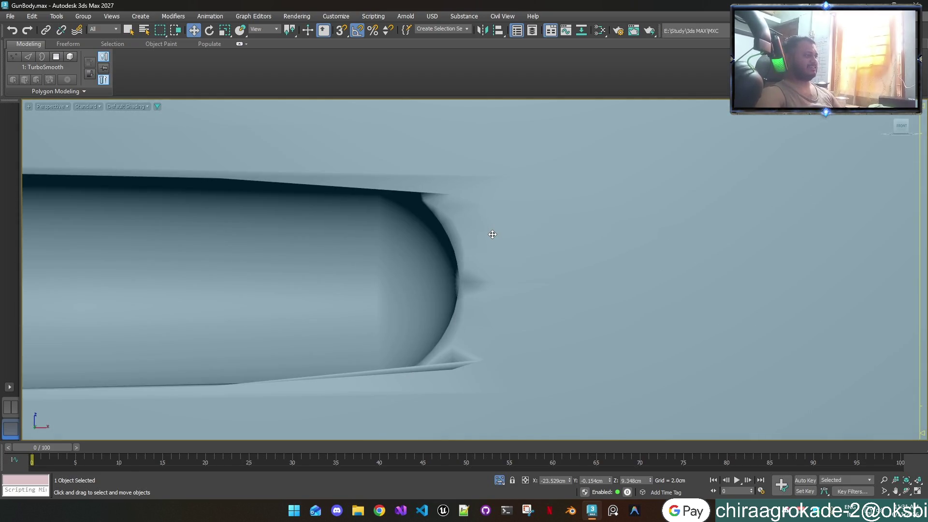
{"action": "scroll", "coordinate": [493, 234], "scroll_direction": "down", "scroll_amount": 2}
{"action": "scroll", "coordinate": [492, 233], "scroll_direction": "down", "scroll_amount": 2}
{"action": "scroll", "coordinate": [492, 233], "scroll_direction": "down", "scroll_amount": 3}
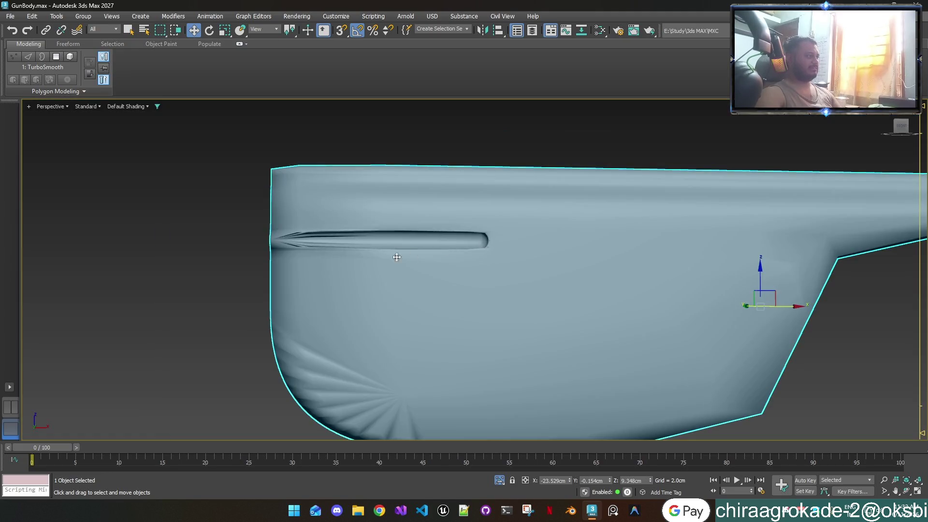
{"action": "mouse_move", "coordinate": [273, 246]}
{"action": "middle_mouse_down"}
{"action": "mouse_move", "coordinate": [342, 263]}
{"action": "mouse_move", "coordinate": [314, 267]}
{"action": "middle_mouse_up"}
{"action": "scroll", "coordinate": [519, 287], "scroll_direction": "up", "scroll_amount": 2}
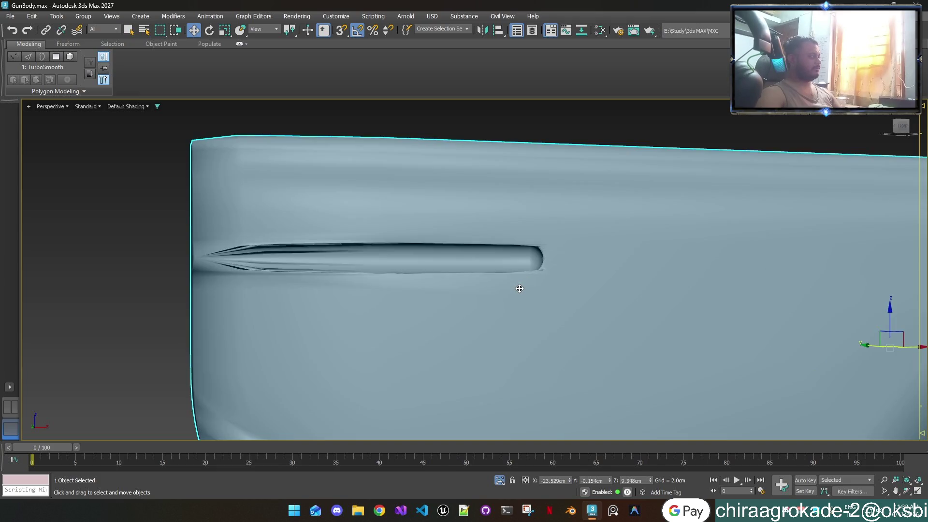
{"action": "scroll", "coordinate": [519, 288], "scroll_direction": "down", "scroll_amount": 2}
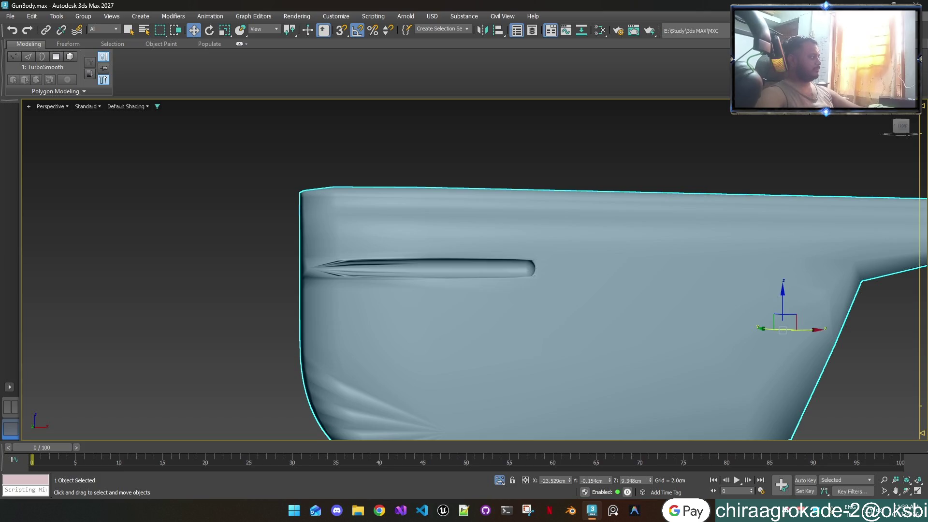
Step: Return to the unsmoothed Editable Poly with Edged Faces shown
{"action": "key", "text": "ctrl+z"}
{"action": "key", "text": "F4"}
{"action": "scroll", "coordinate": [504, 281], "scroll_direction": "up", "scroll_amount": 3}
{"action": "scroll", "coordinate": [504, 281], "scroll_direction": "up", "scroll_amount": 2}
{"action": "scroll", "coordinate": [609, 267], "scroll_direction": "up", "scroll_amount": 2}
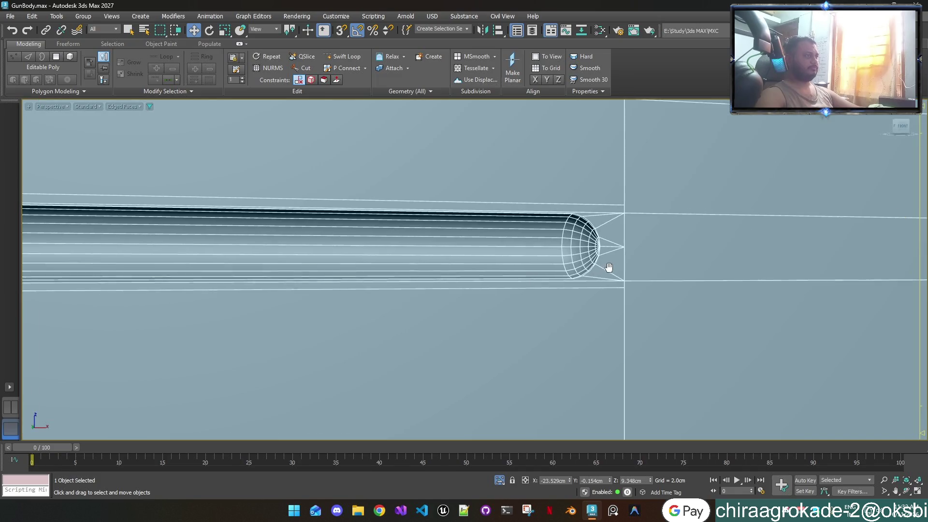
{"action": "scroll", "coordinate": [610, 267], "scroll_direction": "up", "scroll_amount": 1}
{"action": "scroll", "coordinate": [590, 283], "scroll_direction": "up", "scroll_amount": 2}
{"action": "scroll", "coordinate": [486, 302], "scroll_direction": "up", "scroll_amount": 2}
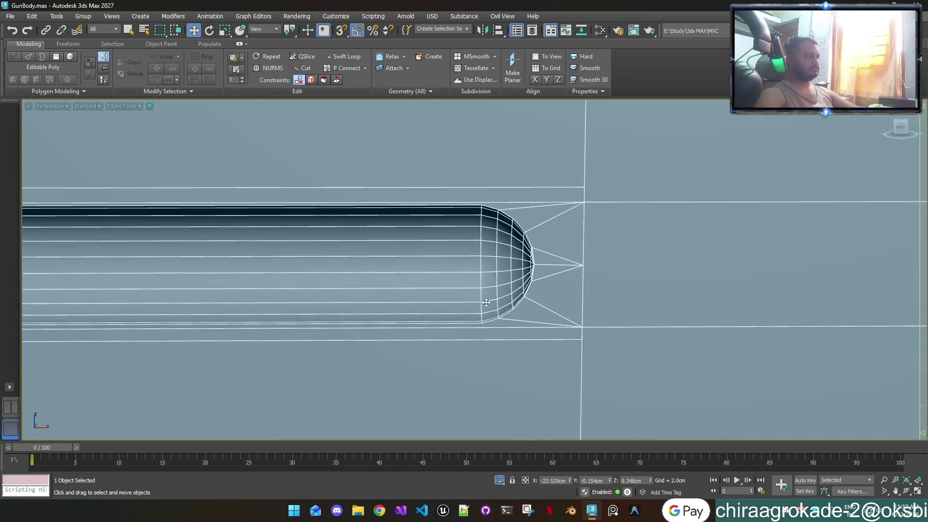
{"action": "scroll", "coordinate": [486, 303], "scroll_direction": "up", "scroll_amount": 2}
{"action": "scroll", "coordinate": [489, 302], "scroll_direction": "down", "scroll_amount": 2}
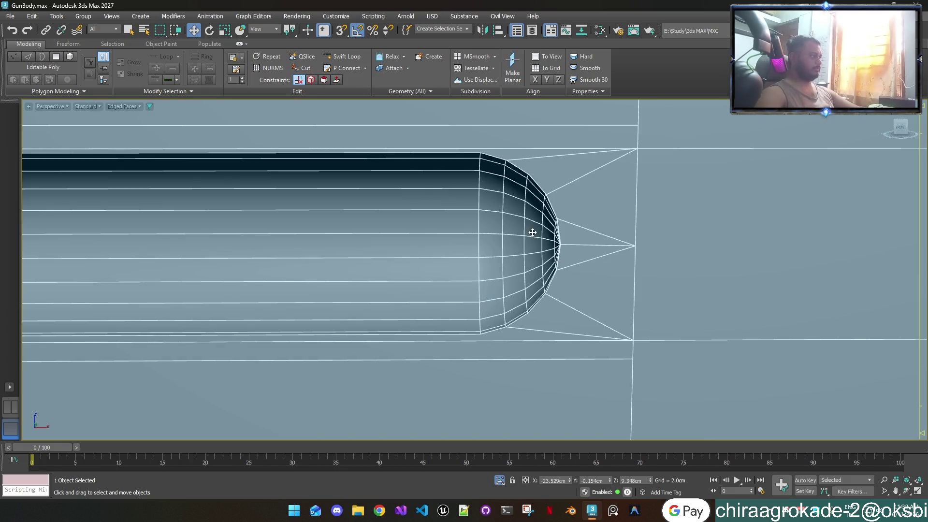
{"action": "scroll", "coordinate": [518, 290], "scroll_direction": "down", "scroll_amount": 3}
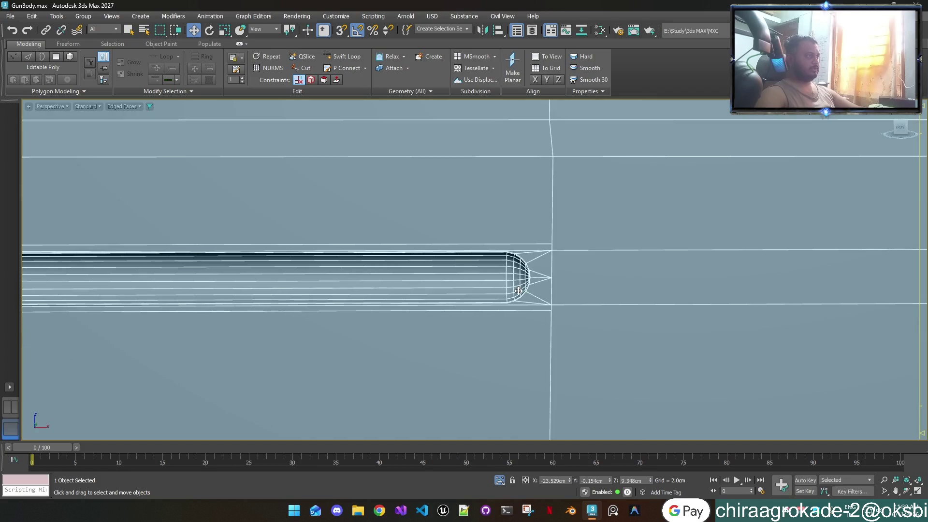
{"action": "scroll", "coordinate": [518, 319], "scroll_direction": "down", "scroll_amount": 2}
{"action": "scroll", "coordinate": [552, 352], "scroll_direction": "down", "scroll_amount": 2}
{"action": "scroll", "coordinate": [588, 351], "scroll_direction": "down", "scroll_amount": 3}
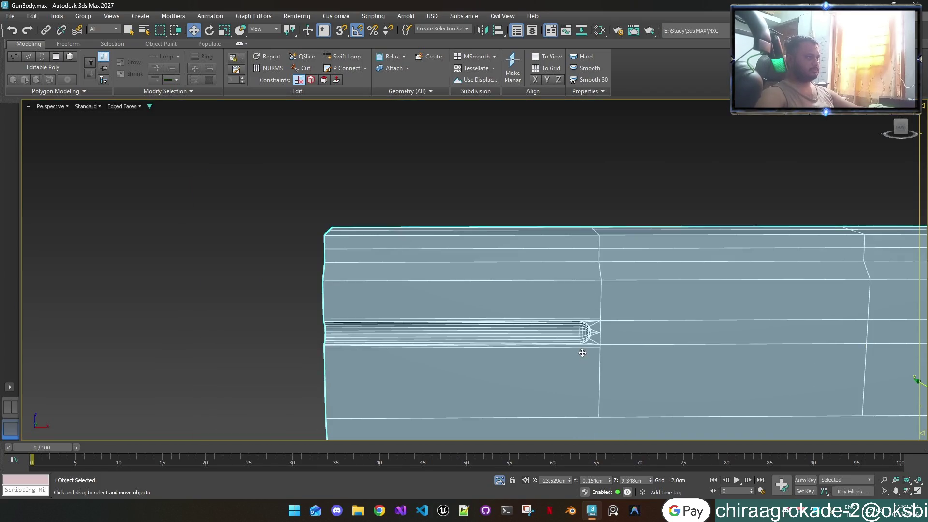
Step: Frame the groove's rounded end and enter Vertex sub-object mode
{"action": "mouse_move", "coordinate": [556, 352]}
{"action": "middle_mouse_down"}
{"action": "mouse_move", "coordinate": [388, 296]}
{"action": "mouse_move", "coordinate": [400, 305]}
{"action": "middle_mouse_up"}
{"action": "scroll", "coordinate": [410, 294], "scroll_direction": "down", "scroll_amount": 2}
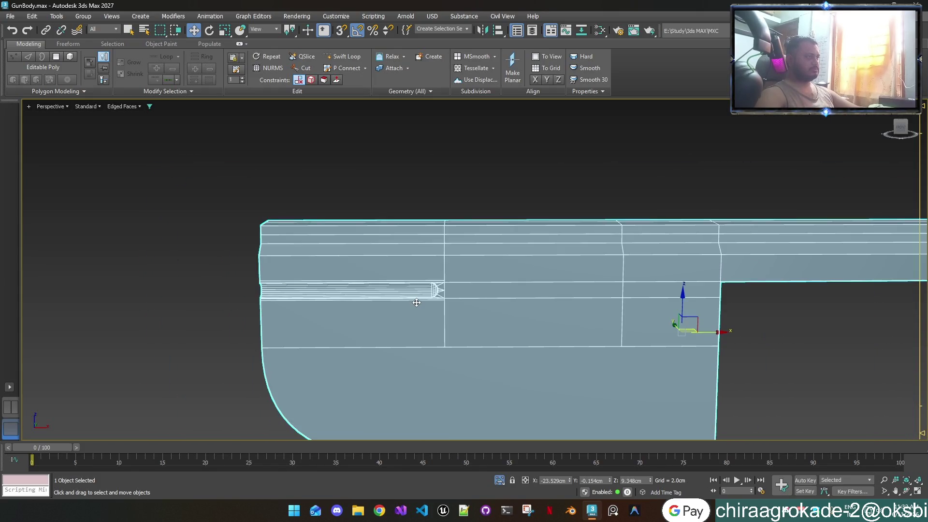
{"action": "scroll", "coordinate": [411, 299], "scroll_direction": "up", "scroll_amount": 1}
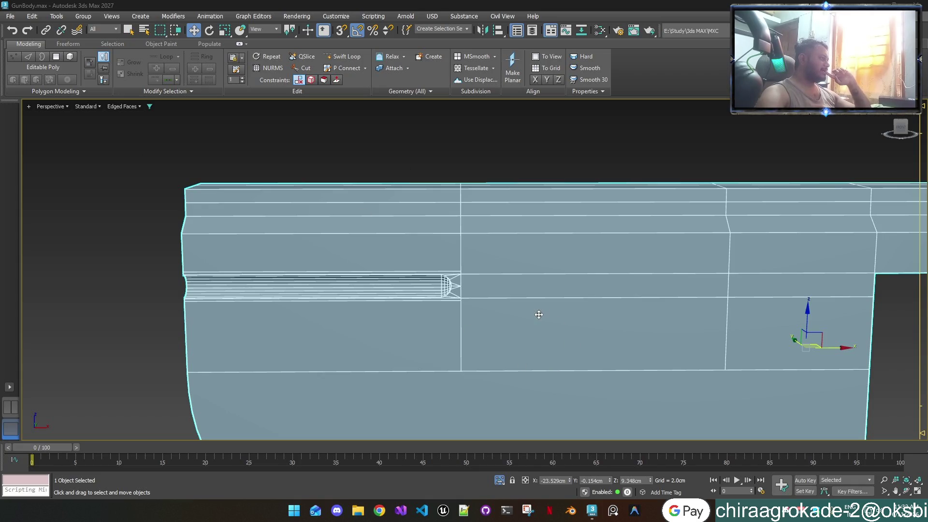
{"action": "scroll", "coordinate": [536, 313], "scroll_direction": "down", "scroll_amount": 5}
{"action": "scroll", "coordinate": [540, 312], "scroll_direction": "down", "scroll_amount": 1}
{"action": "scroll", "coordinate": [544, 311], "scroll_direction": "up", "scroll_amount": 5}
{"action": "scroll", "coordinate": [545, 311], "scroll_direction": "up", "scroll_amount": 1}
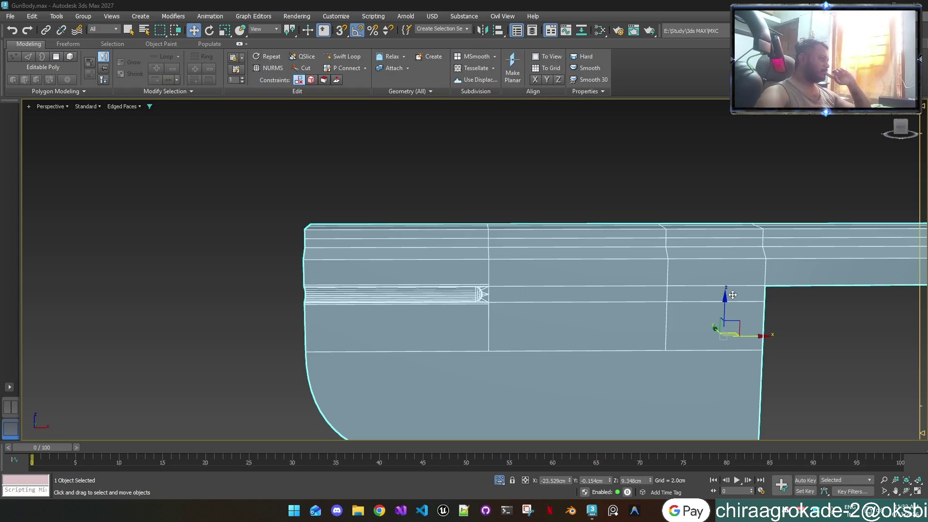
{"action": "scroll", "coordinate": [485, 314], "scroll_direction": "up", "scroll_amount": 4}
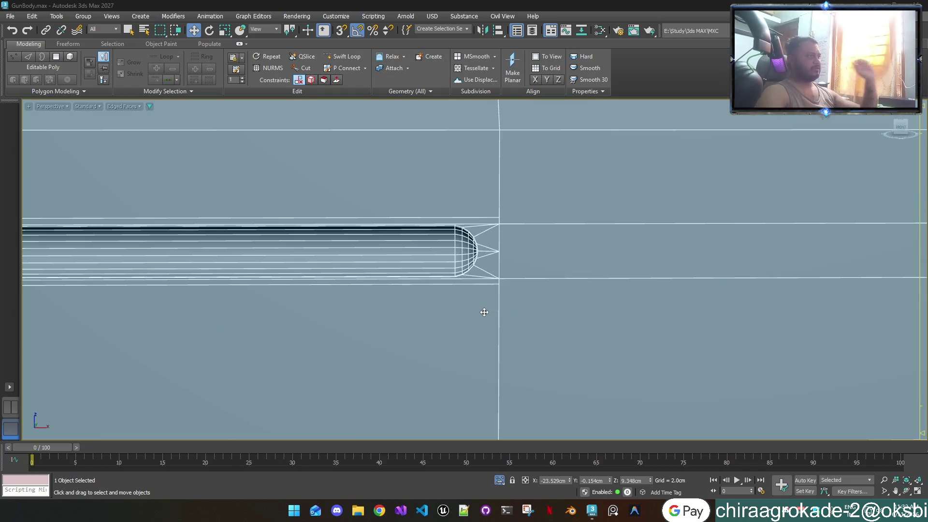
{"action": "scroll", "coordinate": [478, 305], "scroll_direction": "up", "scroll_amount": 1}
{"action": "scroll", "coordinate": [481, 323], "scroll_direction": "up", "scroll_amount": 1}
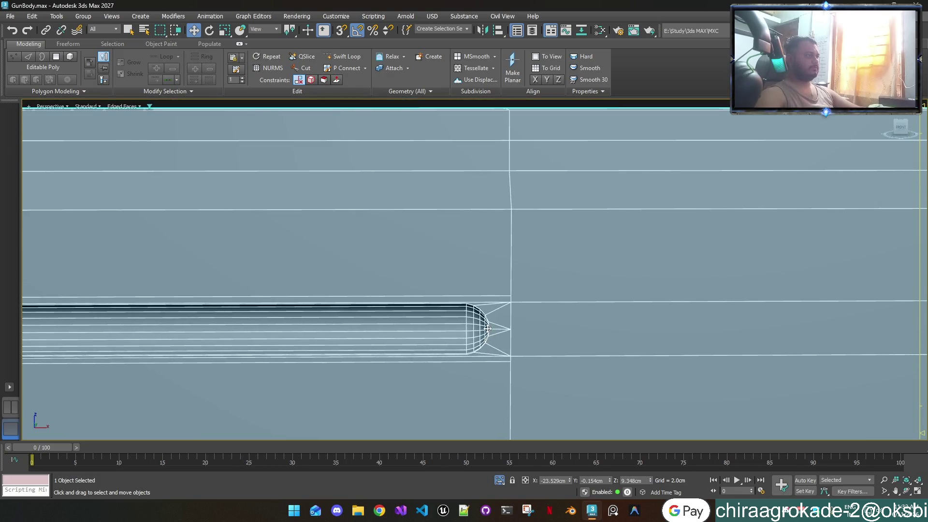
{"action": "scroll", "coordinate": [480, 323], "scroll_direction": "up", "scroll_amount": 1}
{"action": "scroll", "coordinate": [486, 317], "scroll_direction": "up", "scroll_amount": 1}
{"action": "scroll", "coordinate": [486, 317], "scroll_direction": "down", "scroll_amount": 1}
{"action": "scroll", "coordinate": [487, 317], "scroll_direction": "up", "scroll_amount": 1}
{"action": "scroll", "coordinate": [486, 317], "scroll_direction": "up", "scroll_amount": 1}
{"action": "scroll", "coordinate": [487, 317], "scroll_direction": "down", "scroll_amount": 1}
{"action": "key", "text": "1"}
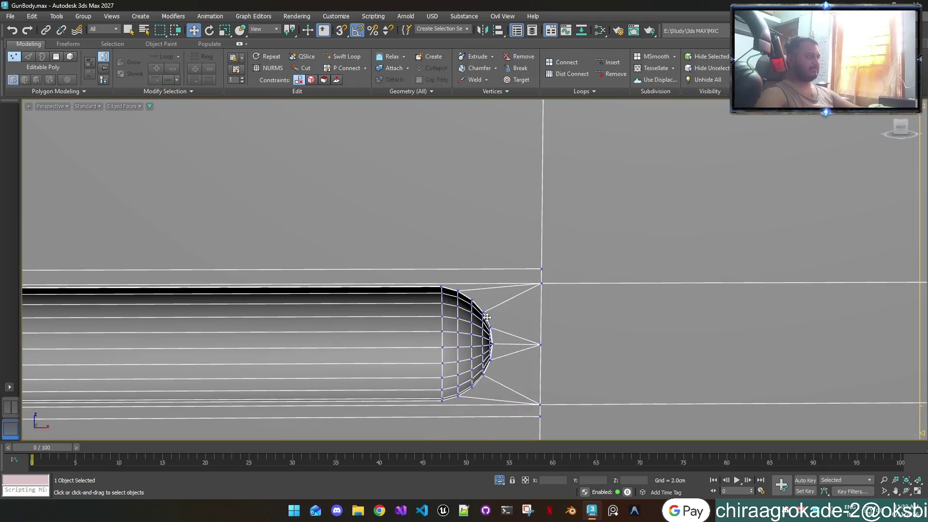
{"action": "scroll", "coordinate": [487, 316], "scroll_direction": "up", "scroll_amount": 1}
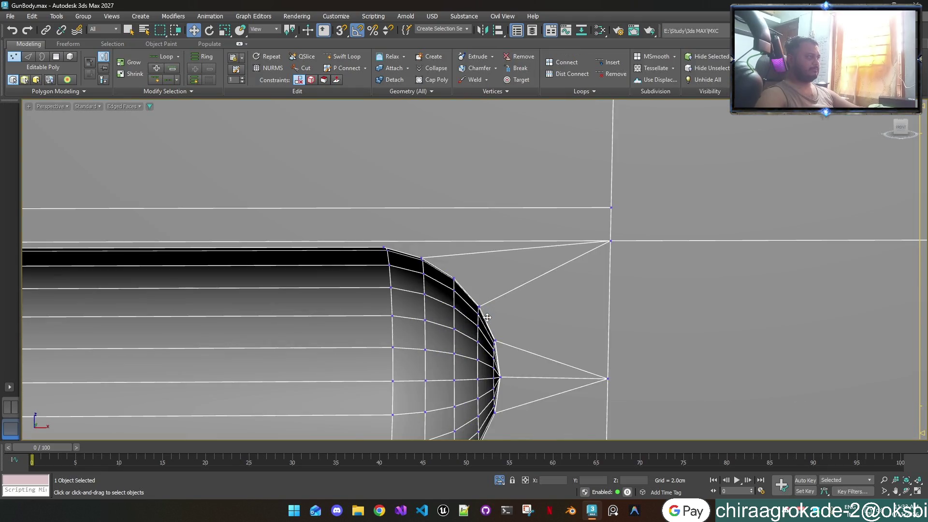
{"action": "scroll", "coordinate": [486, 317], "scroll_direction": "up", "scroll_amount": 1}
{"action": "scroll", "coordinate": [467, 373], "scroll_direction": "down", "scroll_amount": 3}
{"action": "scroll", "coordinate": [461, 376], "scroll_direction": "up", "scroll_amount": 2}
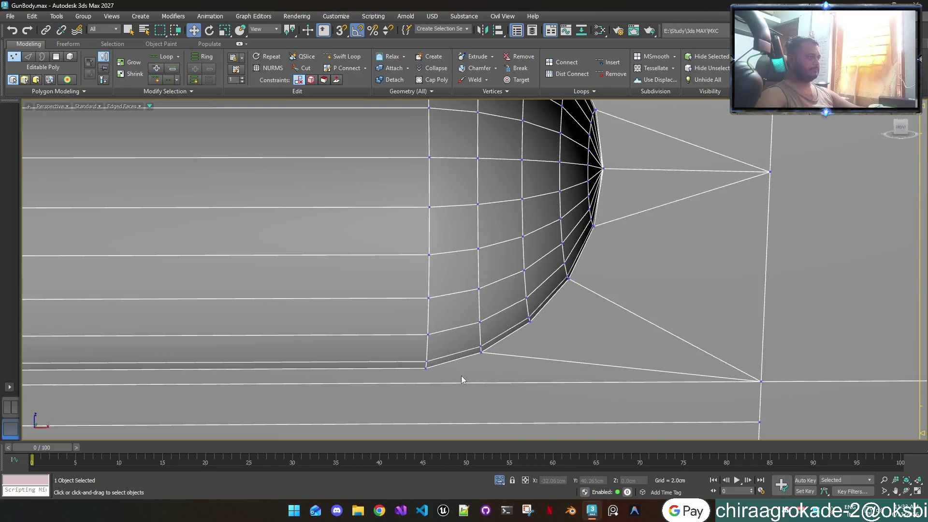
{"action": "scroll", "coordinate": [461, 375], "scroll_direction": "down", "scroll_amount": 1}
{"action": "scroll", "coordinate": [461, 376], "scroll_direction": "down", "scroll_amount": 1}
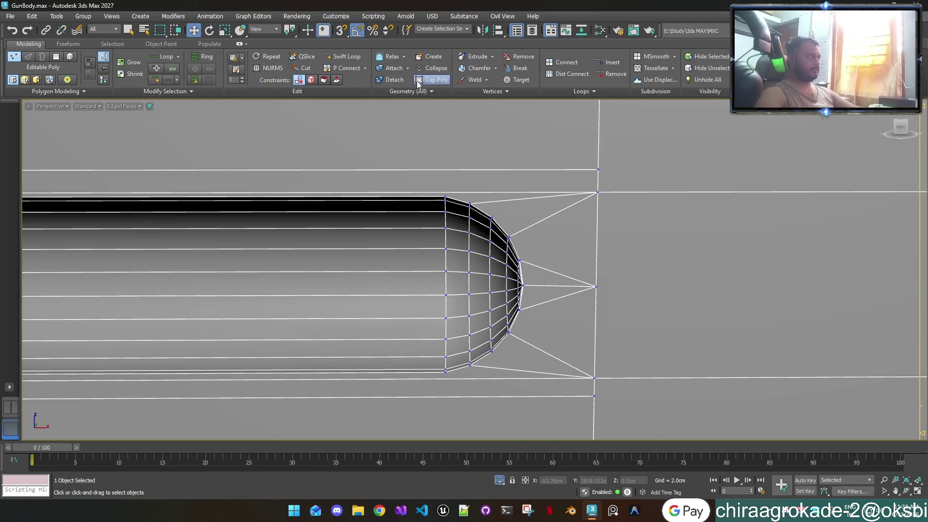
Step: Cut edges from the groove's top corner up and its bottom corner down to the neighbouring horizontal edges
{"action": "left_click", "coordinate": [303, 68]}
{"action": "scroll", "coordinate": [459, 185], "scroll_direction": "up", "scroll_amount": 3}
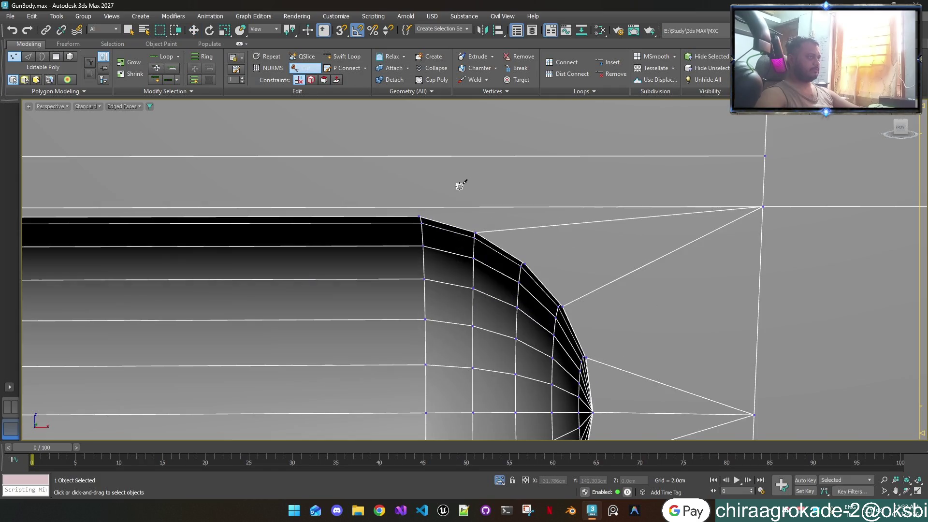
{"action": "left_click", "coordinate": [419, 215]}
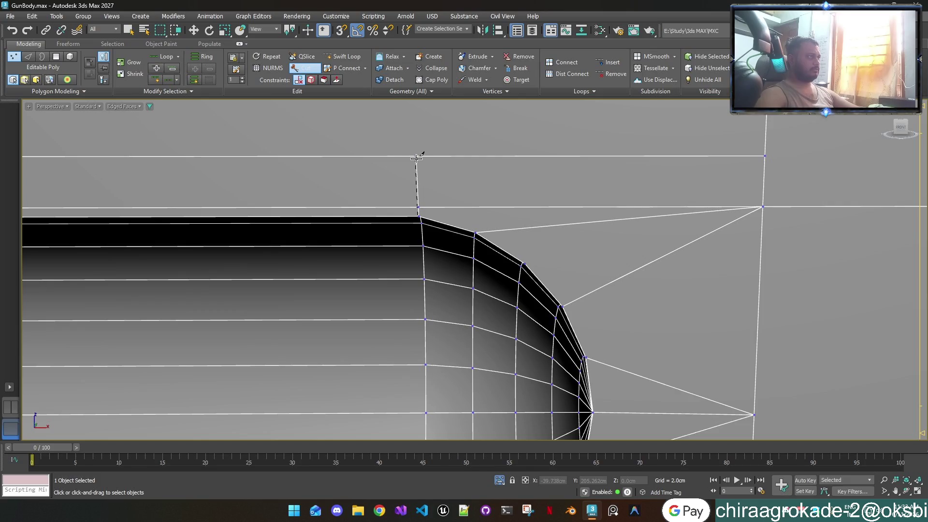
{"action": "left_click", "coordinate": [417, 157]}
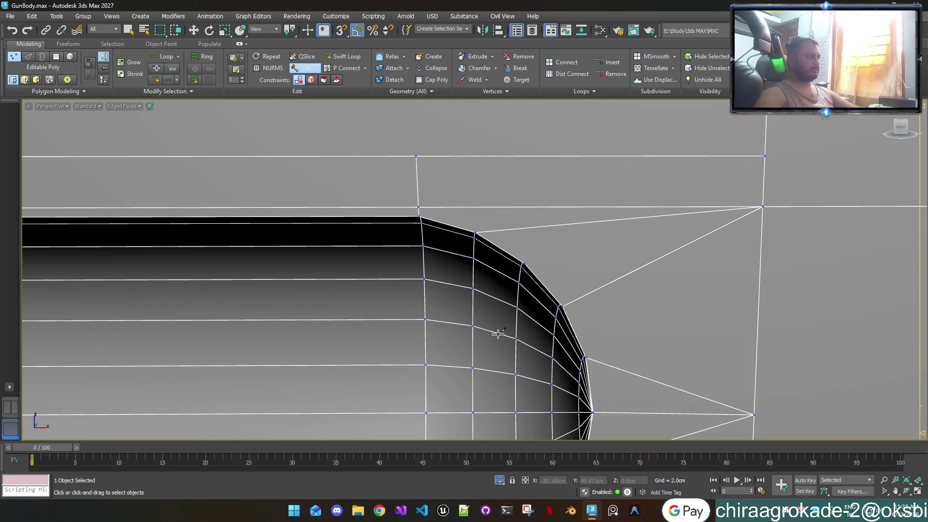
{"action": "scroll", "coordinate": [499, 332], "scroll_direction": "down", "scroll_amount": 3}
{"action": "scroll", "coordinate": [536, 148], "scroll_direction": "up", "scroll_amount": 3}
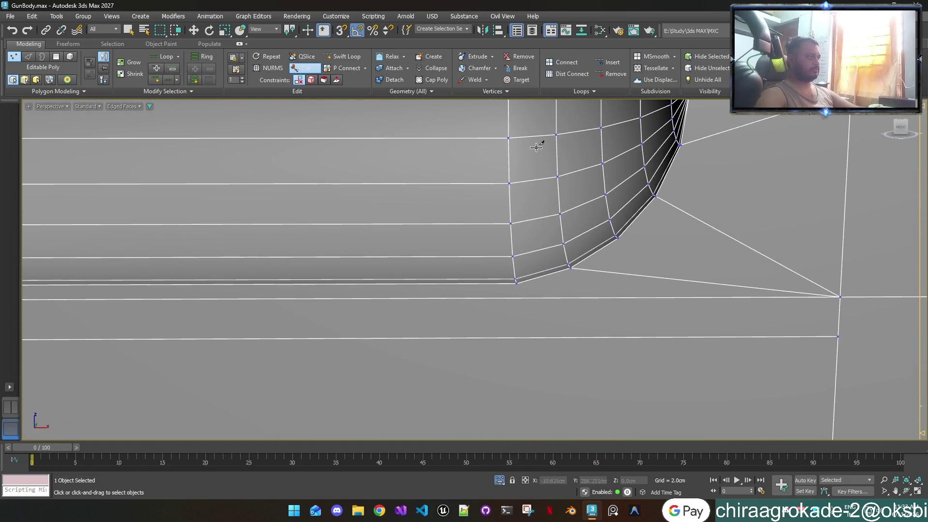
{"action": "left_click", "coordinate": [517, 282]}
{"action": "left_click", "coordinate": [519, 337]}
{"action": "right_click", "coordinate": [564, 272]}
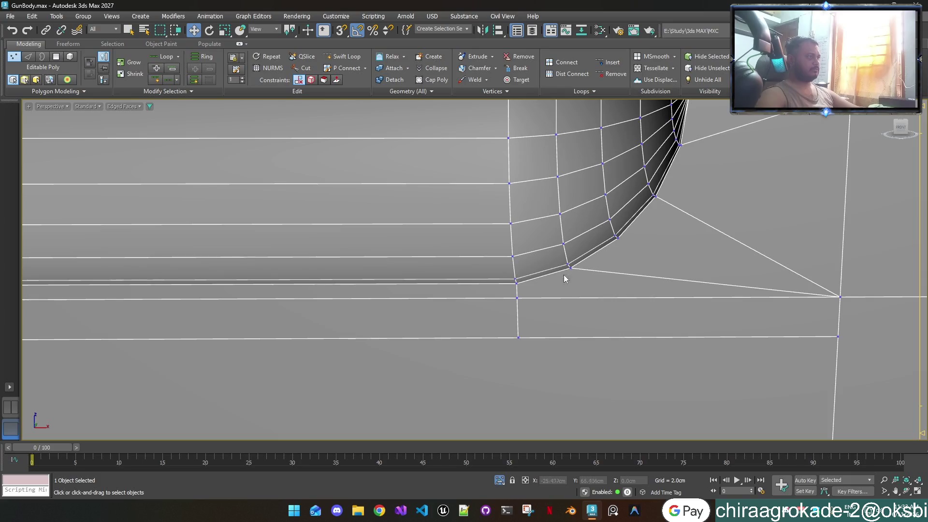
{"action": "left_click", "coordinate": [516, 298]}
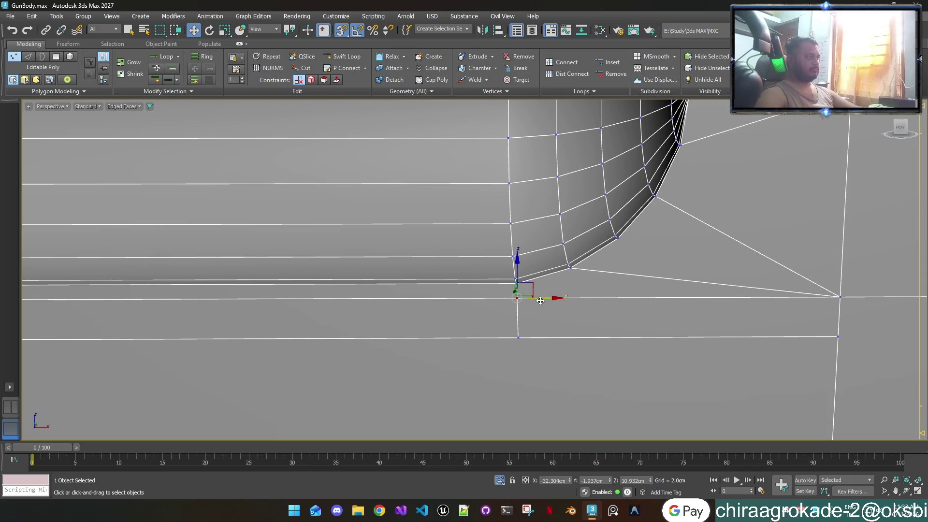
Step: Snap the new vertices below and above the groove onto the adjacent edges with the Move gizmo
{"action": "mouse_move", "coordinate": [541, 300]}
{"action": "left_mouse_down"}
{"action": "mouse_move", "coordinate": [521, 316]}
{"action": "mouse_move", "coordinate": [519, 336]}
{"action": "left_mouse_up"}
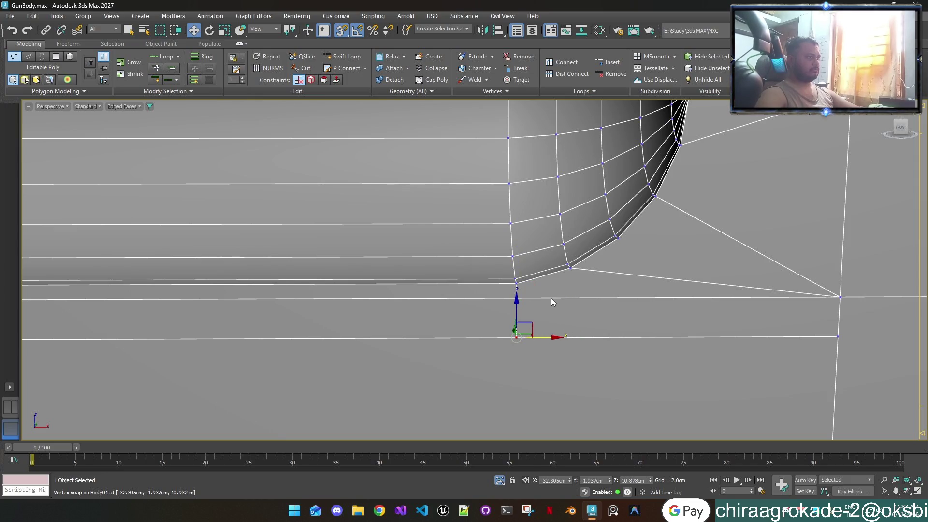
{"action": "middle_click_drag", "start_coordinate": [551, 298], "coordinate": [522, 276], "text": "alt"}
{"action": "mouse_move", "coordinate": [483, 5]}
{"action": "middle_mouse_down", "text": "alt"}
{"action": "mouse_move", "coordinate": [527, 257]}
{"action": "mouse_move", "coordinate": [514, 170]}
{"action": "mouse_move", "coordinate": [505, 233]}
{"action": "middle_mouse_up", "text": "alt"}
{"action": "left_click", "coordinate": [493, 233]}
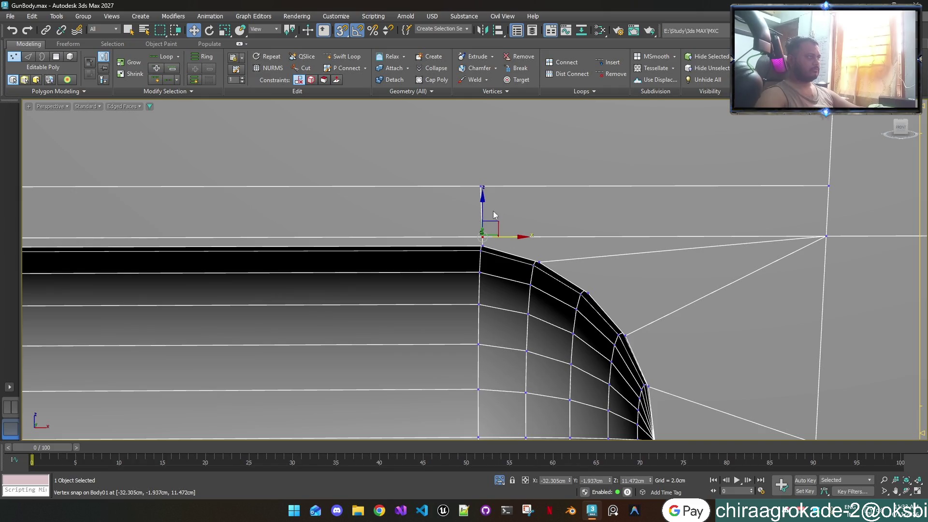
{"action": "left_click_drag", "start_coordinate": [484, 186], "coordinate": [490, 238]}
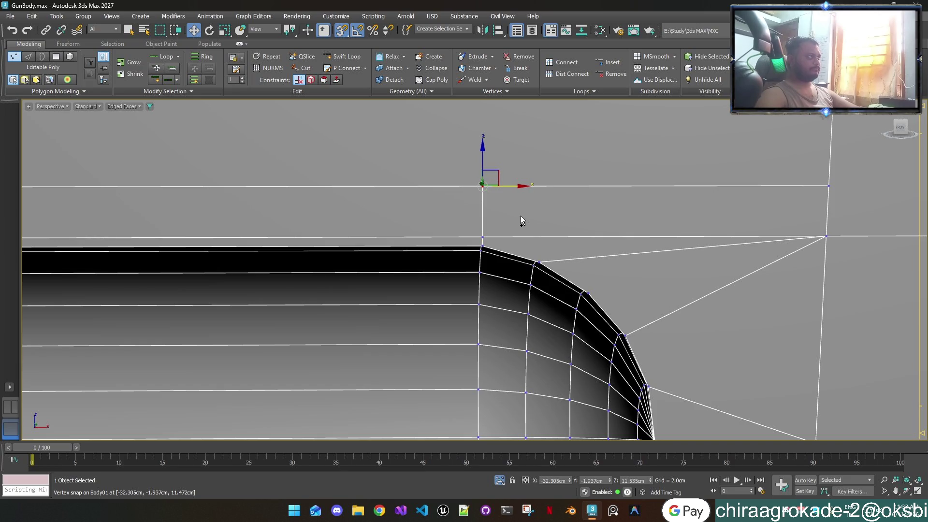
Step: Save GunBody.max and pan across the groove end
{"action": "key", "text": "ctrl+s"}
{"action": "scroll", "coordinate": [521, 215], "scroll_direction": "down", "scroll_amount": 3}
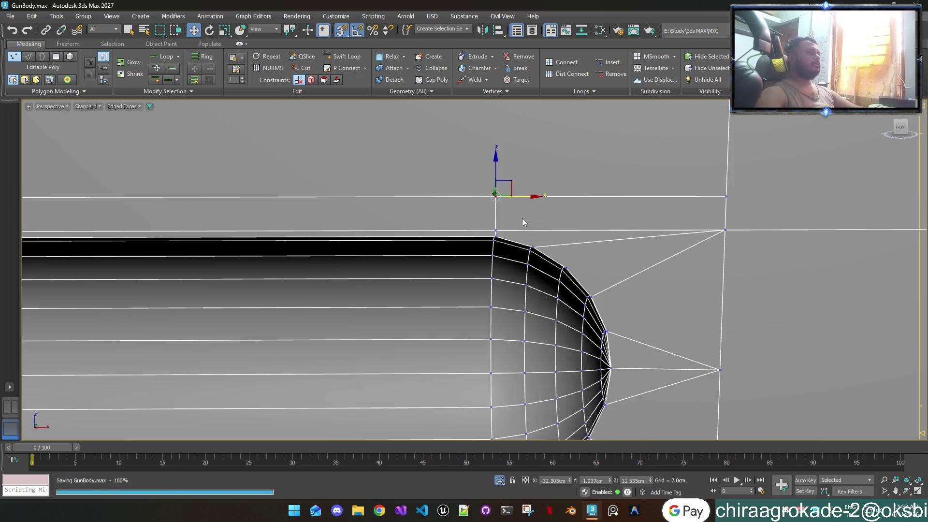
{"action": "scroll", "coordinate": [522, 218], "scroll_direction": "down", "scroll_amount": 1}
{"action": "scroll", "coordinate": [524, 223], "scroll_direction": "down", "scroll_amount": 1}
{"action": "scroll", "coordinate": [524, 223], "scroll_direction": "up", "scroll_amount": 1}
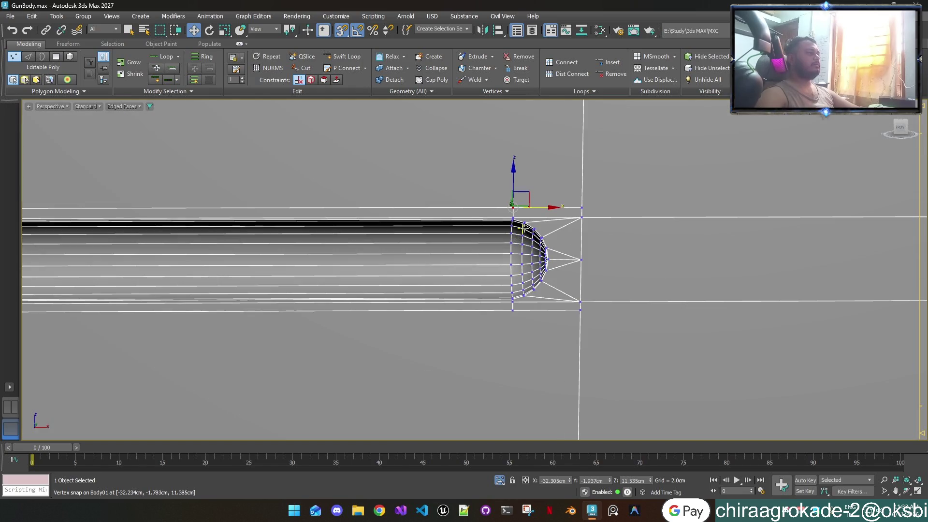
{"action": "mouse_move", "coordinate": [555, 297]}
{"action": "middle_mouse_down"}
{"action": "mouse_move", "coordinate": [720, 341]}
{"action": "mouse_move", "coordinate": [696, 344]}
{"action": "middle_mouse_up"}
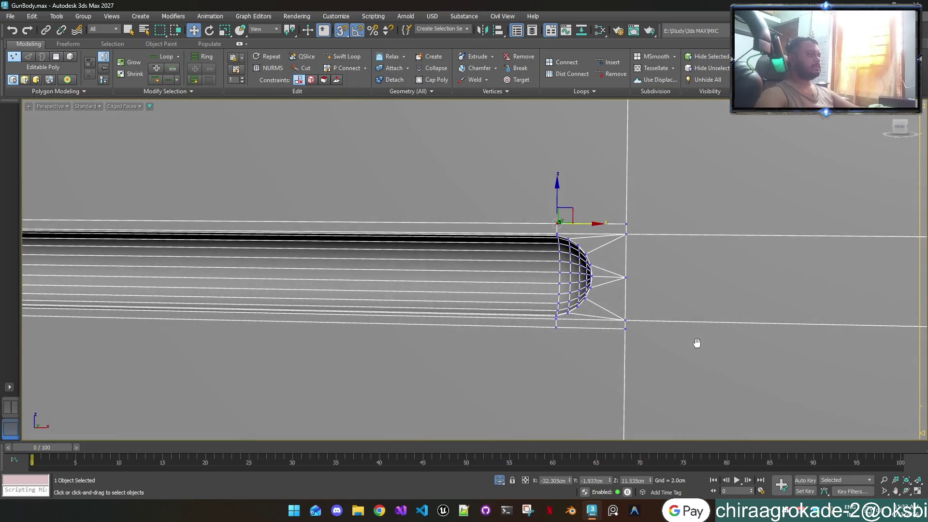
{"action": "scroll", "coordinate": [574, 307], "scroll_direction": "up", "scroll_amount": 1}
{"action": "scroll", "coordinate": [573, 308], "scroll_direction": "up", "scroll_amount": 1}
{"action": "scroll", "coordinate": [575, 308], "scroll_direction": "up", "scroll_amount": 1}
{"action": "scroll", "coordinate": [573, 307], "scroll_direction": "down", "scroll_amount": 2}
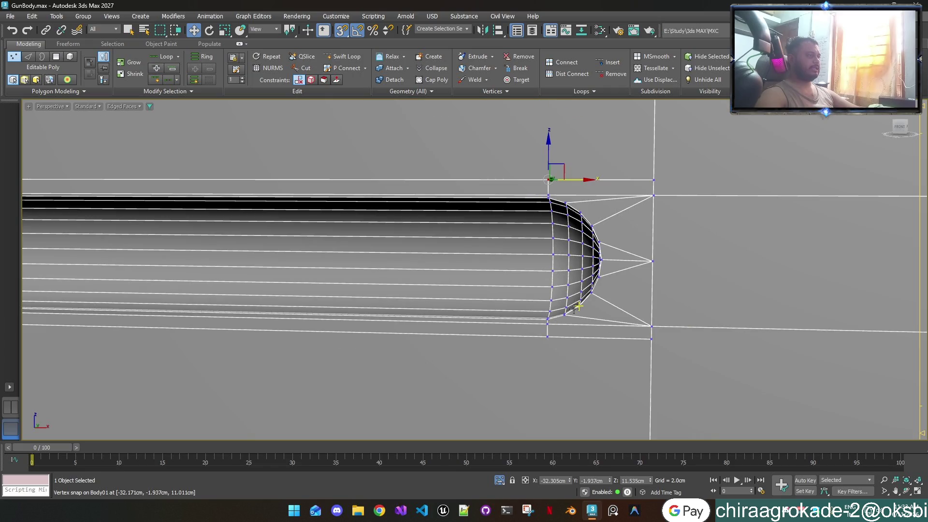
{"action": "scroll", "coordinate": [577, 307], "scroll_direction": "up", "scroll_amount": 2}
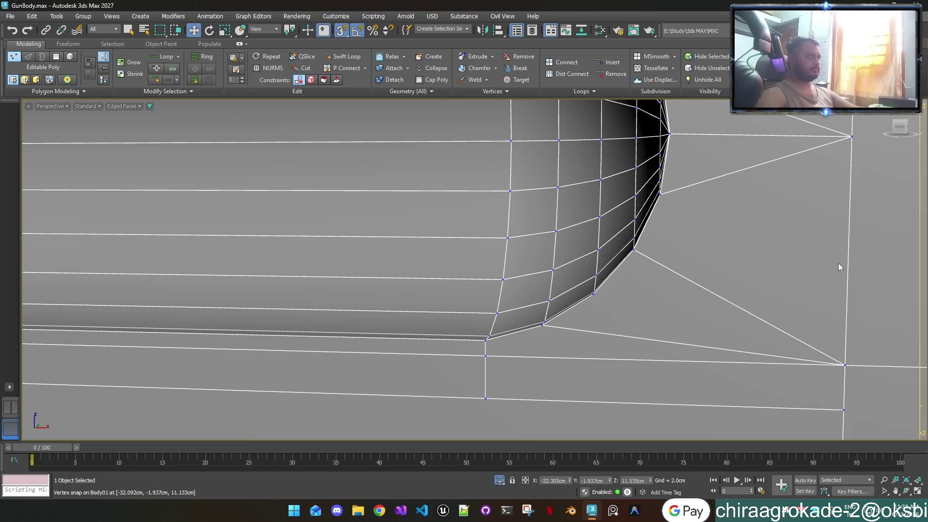
{"action": "middle_click_drag", "start_coordinate": [753, 207], "coordinate": [704, 338]}
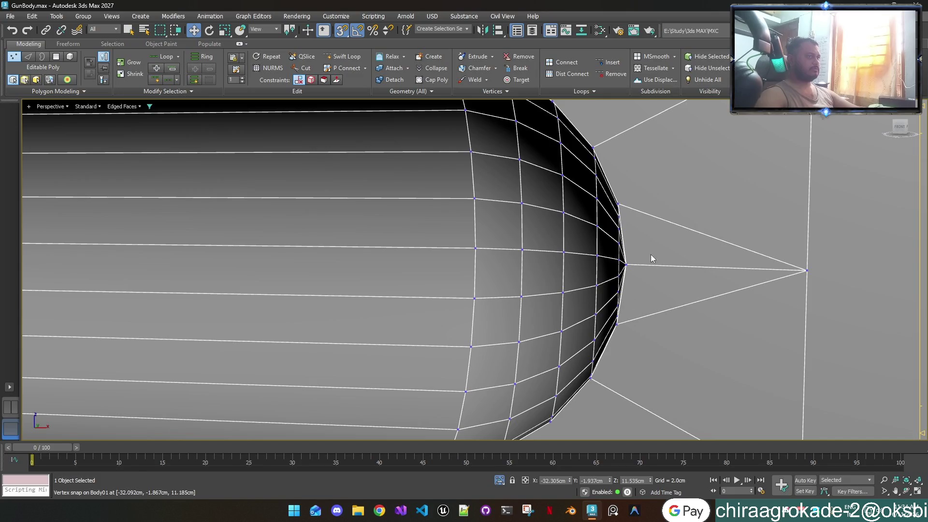
Step: Pan over the groove end and apply TurboSmooth to preview the rounded end
{"action": "middle_click_drag", "start_coordinate": [680, 252], "coordinate": [675, 382]}
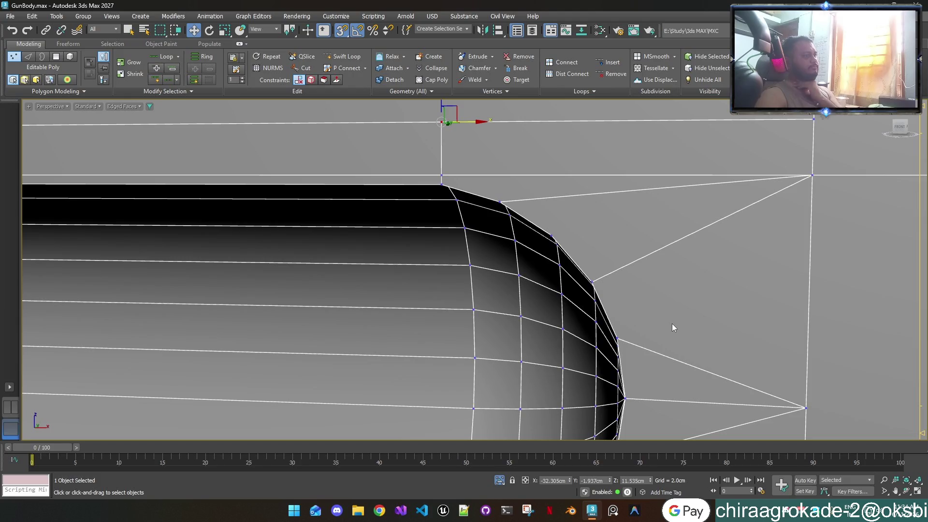
{"action": "scroll", "coordinate": [672, 324], "scroll_direction": "down", "scroll_amount": 2}
{"action": "middle_click_drag", "start_coordinate": [672, 323], "coordinate": [662, 233]}
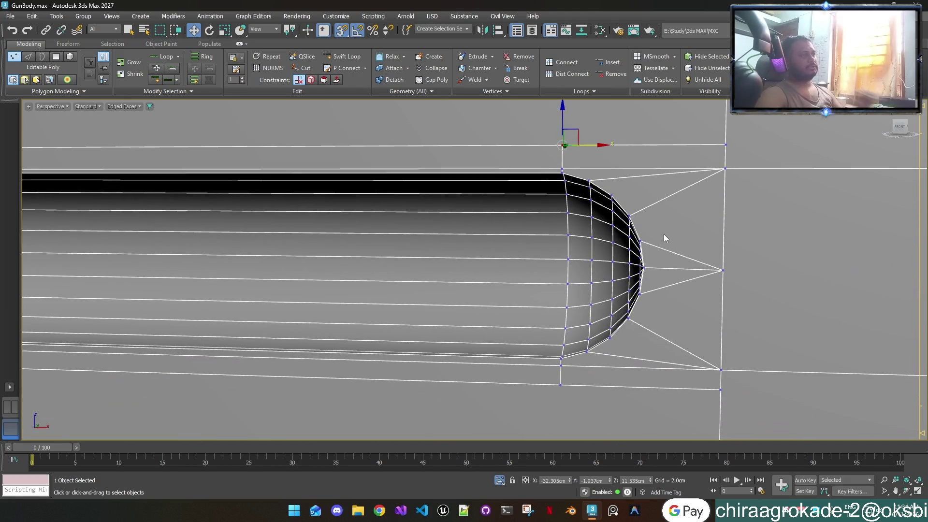
{"action": "scroll", "coordinate": [664, 234], "scroll_direction": "down", "scroll_amount": 2}
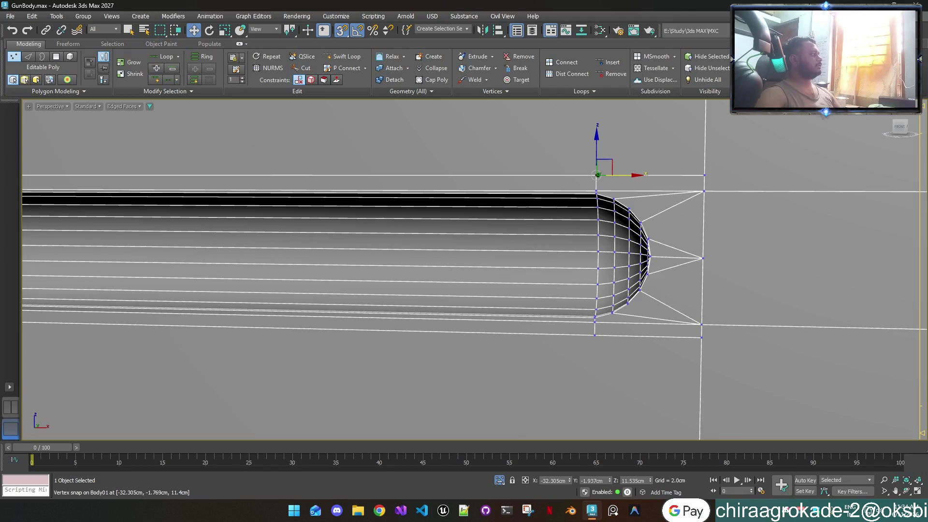
{"action": "key", "text": "Page_Up"}
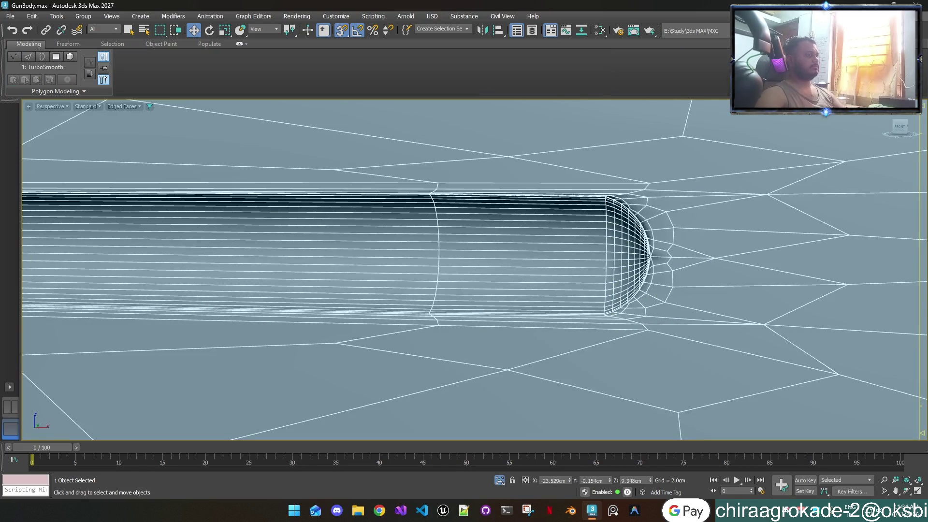
Step: Remove the smoothing and return to Vertex mode with Edged Faces shown
{"action": "key", "text": "F4"}
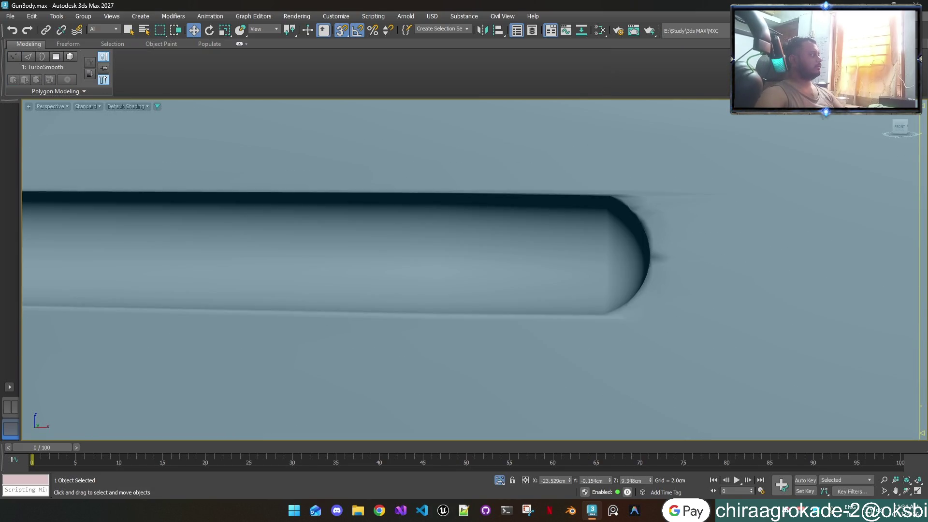
{"action": "key", "text": "ctrl+z"}
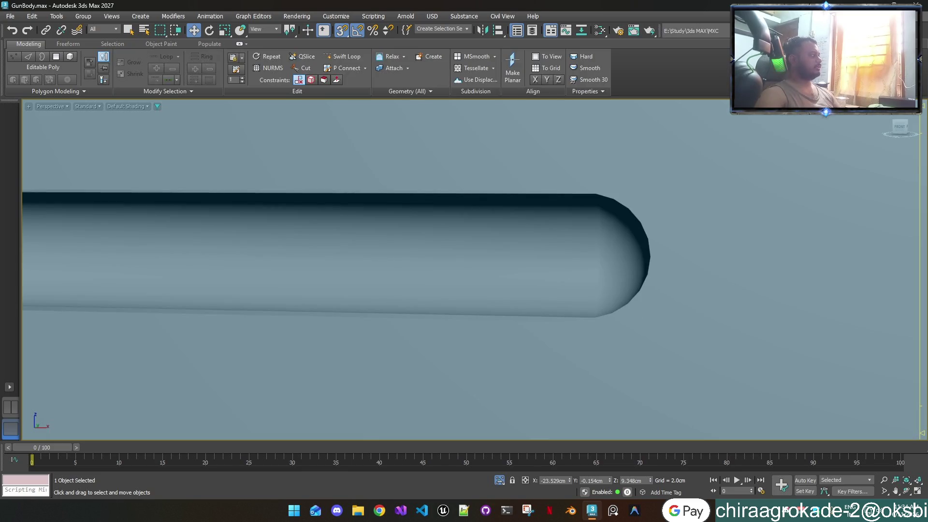
{"action": "key", "text": "1"}
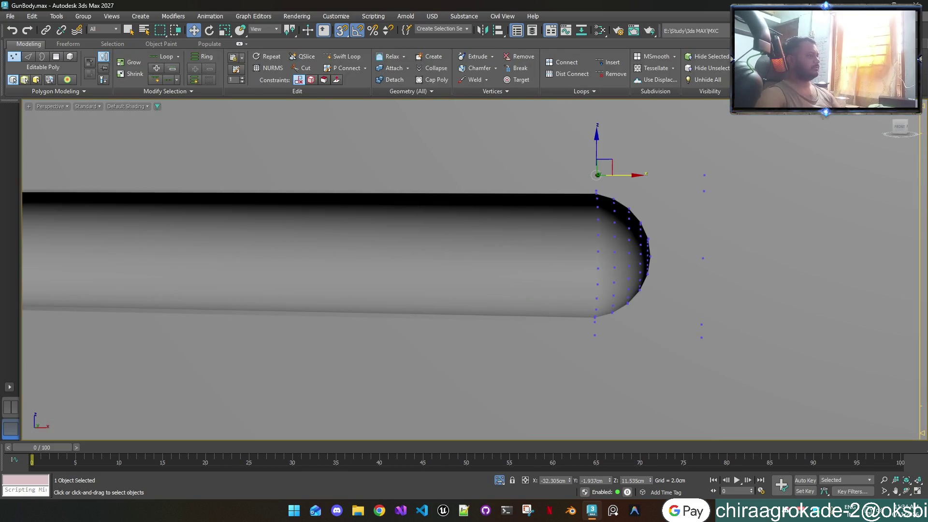
{"action": "key", "text": "F4"}
{"action": "scroll", "coordinate": [250, 256], "scroll_direction": "down", "scroll_amount": 2}
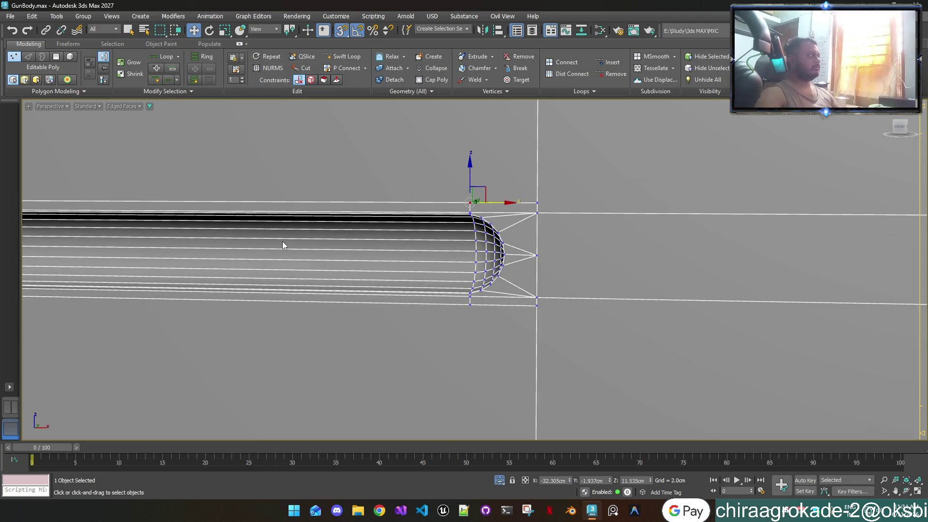
{"action": "middle_click_drag", "start_coordinate": [282, 241], "coordinate": [322, 317]}
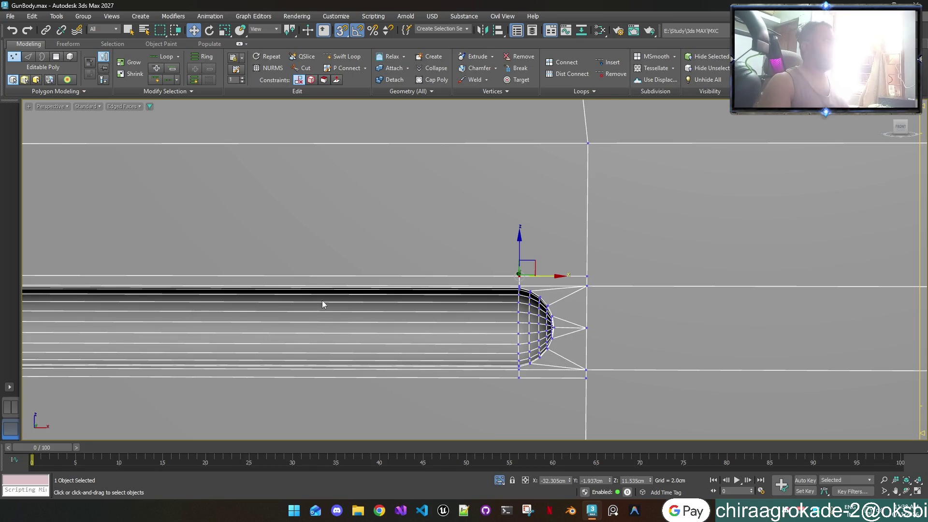
{"action": "scroll", "coordinate": [348, 208], "scroll_direction": "down", "scroll_amount": 5}
Step: Place a Swift Loop edge loop across the gun body from a side view
{"action": "mouse_move", "coordinate": [354, 214]}
{"action": "middle_mouse_down", "text": "alt"}
{"action": "mouse_move", "coordinate": [433, 273]}
{"action": "mouse_move", "coordinate": [456, 265]}
{"action": "middle_mouse_up", "text": "alt"}
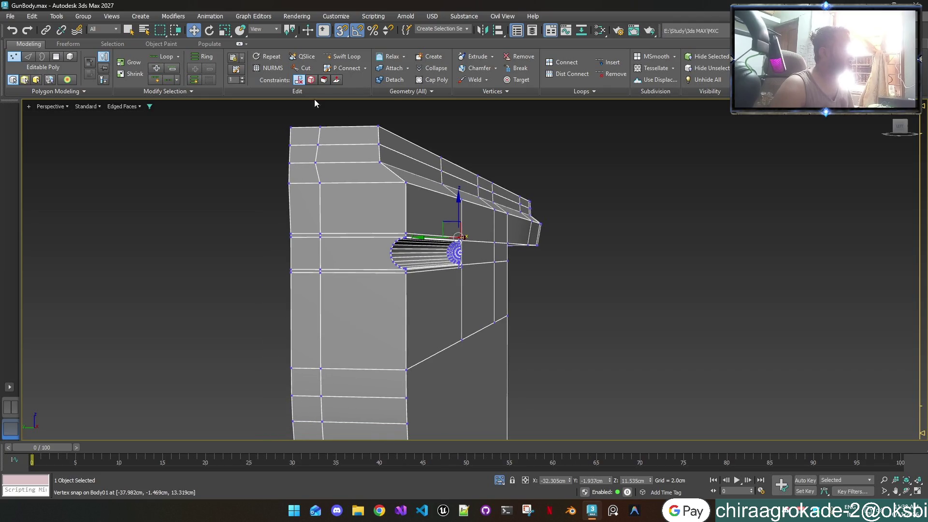
{"action": "left_click", "coordinate": [347, 57]}
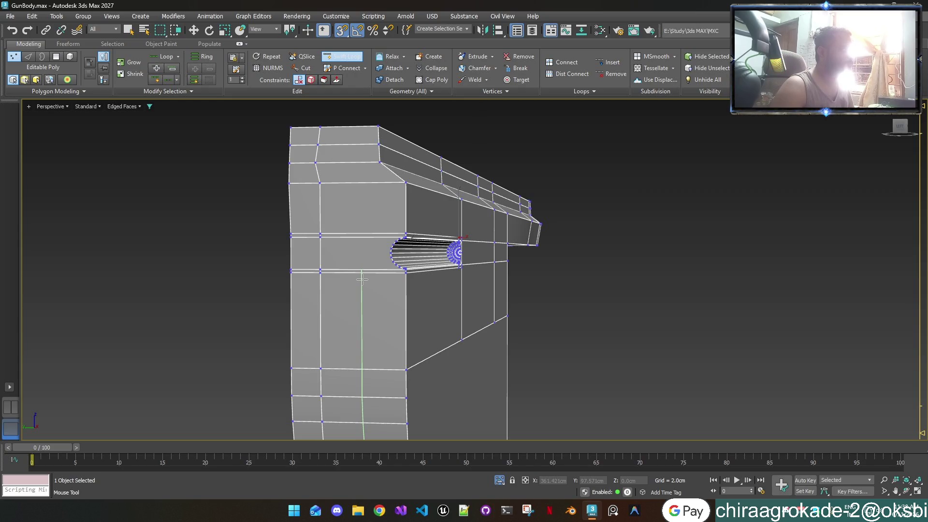
{"action": "scroll", "coordinate": [361, 279], "scroll_direction": "down", "scroll_amount": 3}
{"action": "mouse_move", "coordinate": [361, 279]}
{"action": "middle_mouse_down", "text": "alt"}
{"action": "mouse_move", "coordinate": [376, 317]}
{"action": "mouse_move", "coordinate": [364, 292]}
{"action": "middle_mouse_up", "text": "alt"}
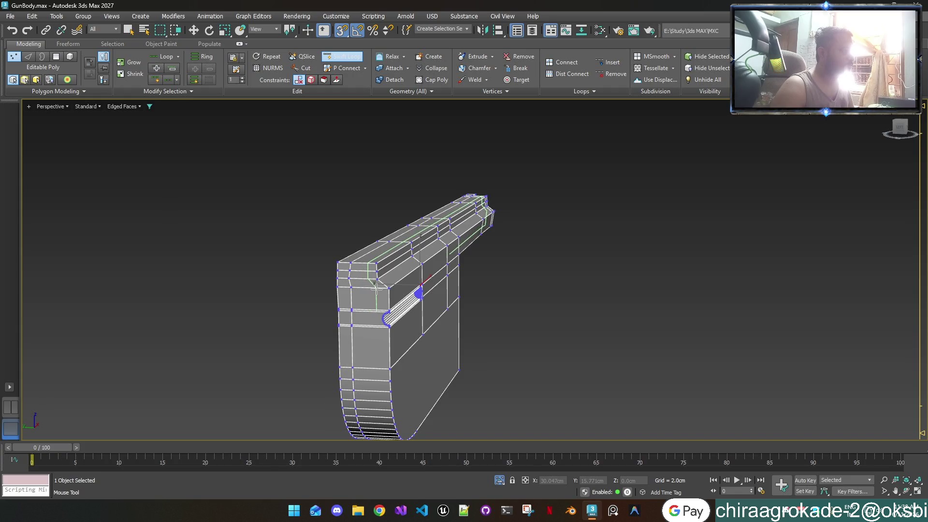
{"action": "left_click", "coordinate": [376, 288]}
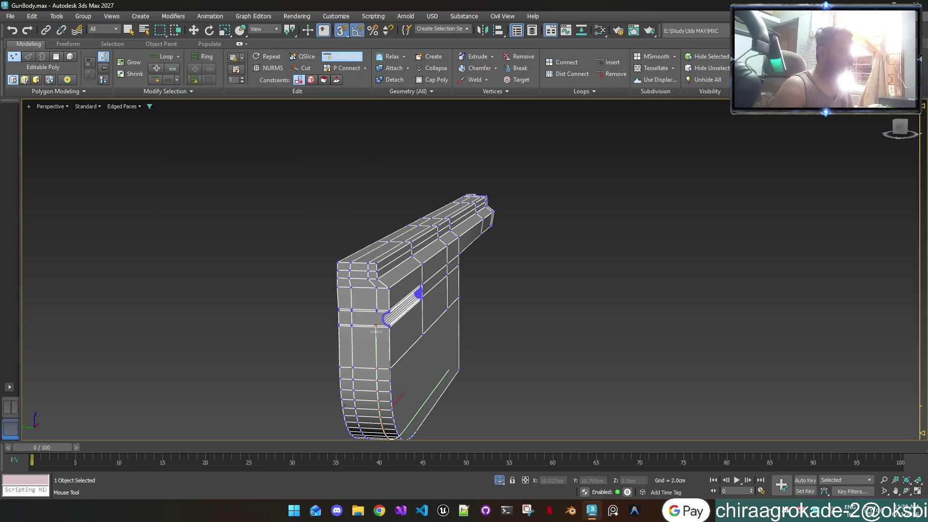
{"action": "key", "text": "w"}
Step: Orbit to a side view of the body and switch to Edge sub-object mode
{"action": "mouse_move", "coordinate": [462, 375]}
{"action": "middle_mouse_down", "text": "alt"}
{"action": "mouse_move", "coordinate": [512, 379]}
{"action": "mouse_move", "coordinate": [311, 244]}
{"action": "middle_mouse_up", "text": "alt"}
{"action": "scroll", "coordinate": [470, 381], "scroll_direction": "up", "scroll_amount": 3}
{"action": "mouse_move", "coordinate": [588, 328]}
{"action": "middle_mouse_down", "text": "alt"}
{"action": "mouse_move", "coordinate": [540, 322]}
{"action": "mouse_move", "coordinate": [458, 463]}
{"action": "middle_mouse_up", "text": "alt"}
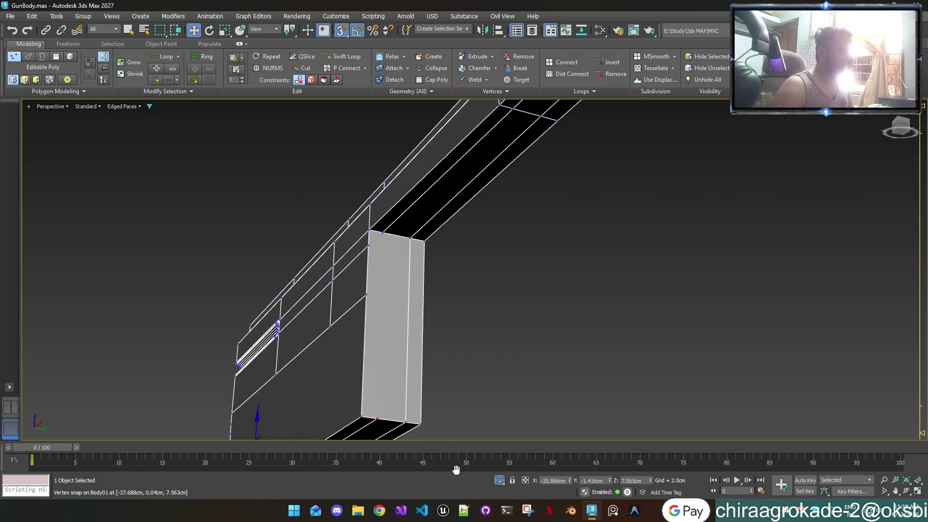
{"action": "mouse_move", "coordinate": [458, 463]}
{"action": "middle_mouse_down", "text": "alt"}
{"action": "mouse_move", "coordinate": [559, 432]}
{"action": "mouse_move", "coordinate": [489, 428]}
{"action": "mouse_move", "coordinate": [559, 420]}
{"action": "mouse_move", "coordinate": [616, 428]}
{"action": "middle_mouse_up", "text": "alt"}
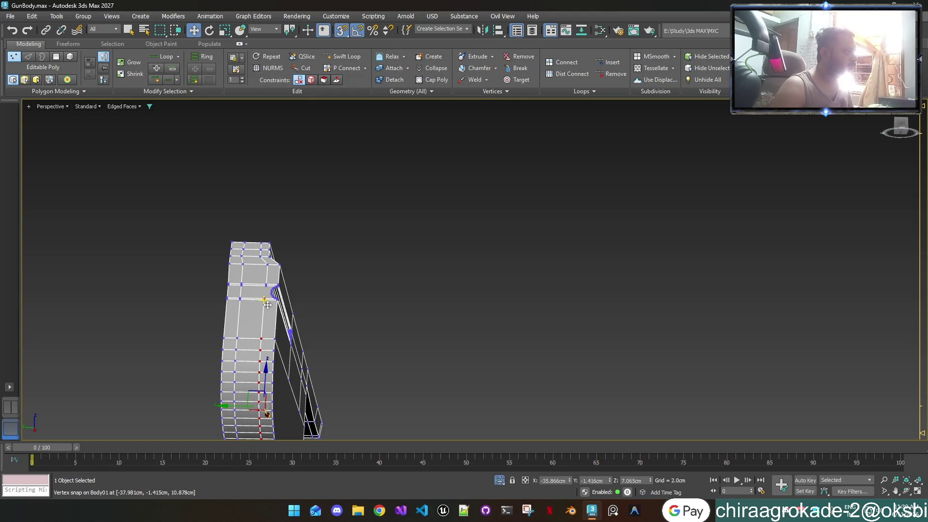
{"action": "key", "text": "shift+z"}
{"action": "key", "text": "shift+z"}
{"action": "key", "text": "shift+y"}
{"action": "key", "text": "shift+y"}
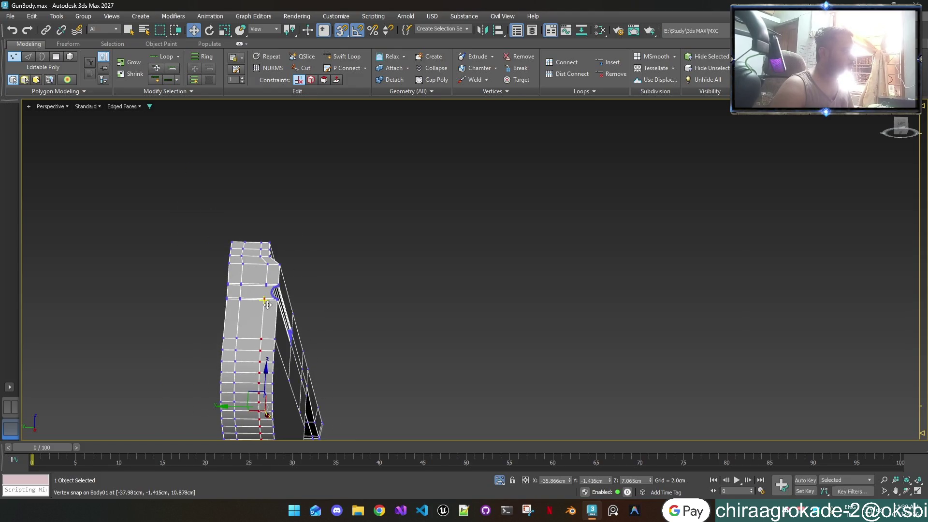
{"action": "key", "text": "2"}
Step: Turn on the 3D Snaps toggle while reorienting the view
{"action": "mouse_move", "coordinate": [261, 353]}
{"action": "middle_mouse_down", "text": "alt"}
{"action": "mouse_move", "coordinate": [284, 363]}
{"action": "mouse_move", "coordinate": [316, 354]}
{"action": "middle_mouse_up", "text": "alt"}
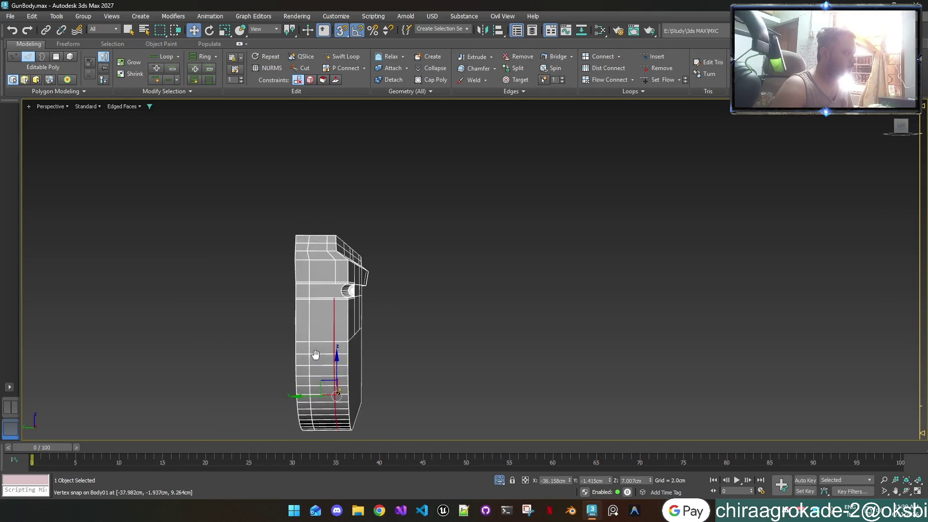
{"action": "scroll", "coordinate": [315, 354], "scroll_direction": "up", "scroll_amount": 2}
{"action": "key", "text": "s"}
{"action": "mouse_move", "coordinate": [327, 417]}
{"action": "left_mouse_down"}
{"action": "mouse_move", "coordinate": [347, 248]}
{"action": "mouse_move", "coordinate": [363, 257]}
{"action": "left_mouse_up"}
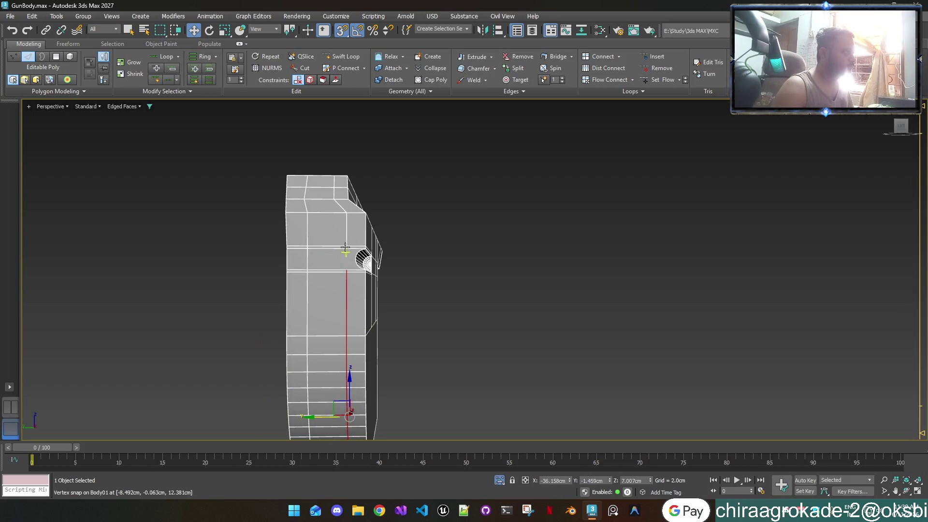
Step: Start a Cut from a vertex on the face and line up a steep view of the end face
{"action": "left_click", "coordinate": [301, 72]}
{"action": "scroll", "coordinate": [331, 264], "scroll_direction": "up", "scroll_amount": 3}
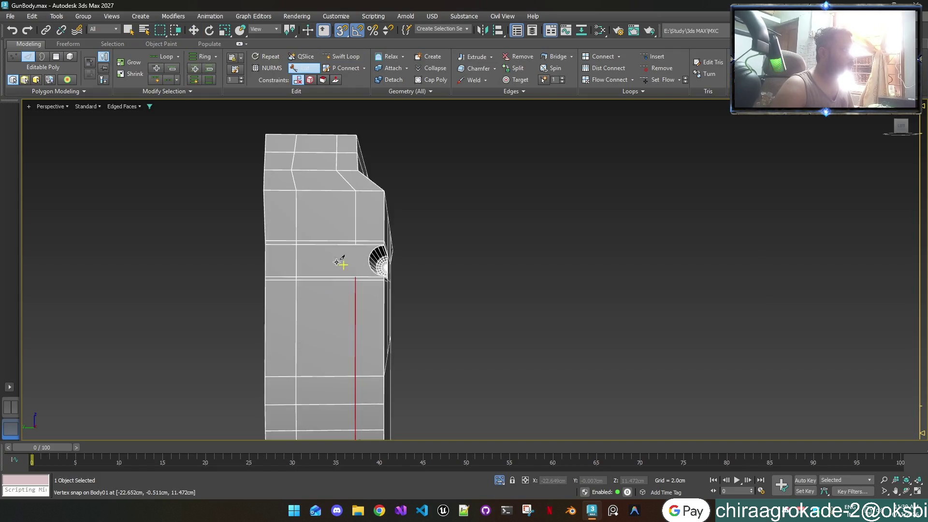
{"action": "scroll", "coordinate": [379, 280], "scroll_direction": "up", "scroll_amount": 4}
{"action": "key", "text": "1"}
{"action": "left_click", "coordinate": [380, 298]}
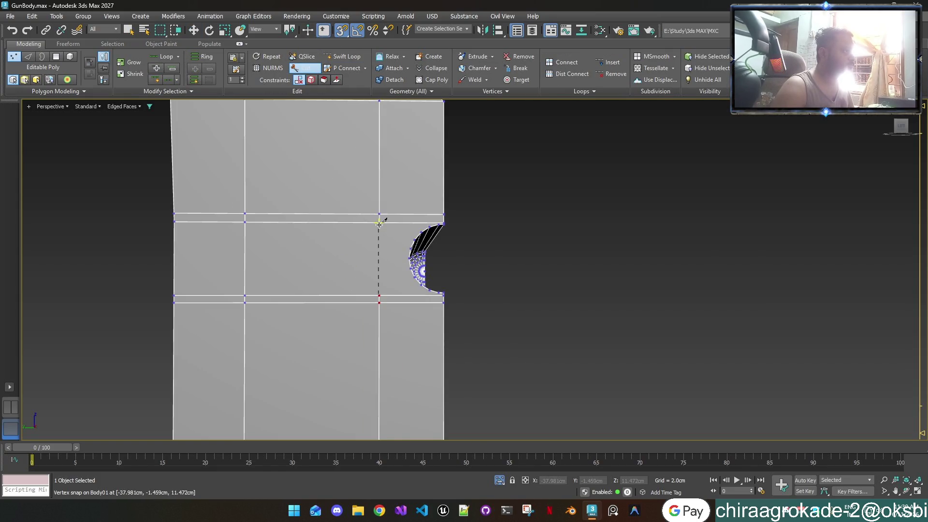
{"action": "scroll", "coordinate": [437, 292], "scroll_direction": "down", "scroll_amount": 5}
{"action": "middle_click_drag", "start_coordinate": [469, 331], "coordinate": [481, 338], "text": "alt"}
{"action": "scroll", "coordinate": [429, 333], "scroll_direction": "up", "scroll_amount": 3}
{"action": "mouse_move", "coordinate": [389, 333]}
{"action": "middle_mouse_down"}
{"action": "mouse_move", "coordinate": [280, 296]}
{"action": "mouse_move", "coordinate": [454, 319]}
{"action": "middle_mouse_up"}
{"action": "middle_click_drag", "start_coordinate": [642, 352], "coordinate": [404, 348], "text": "alt"}
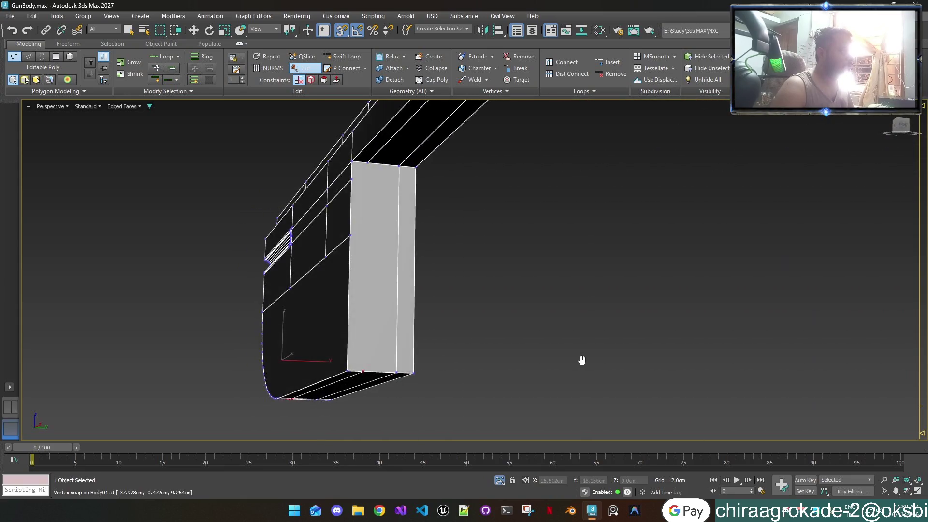
Step: Cut the vertical edge from the bottom vertex up to the top vertex of the body
{"action": "left_click", "coordinate": [354, 370]}
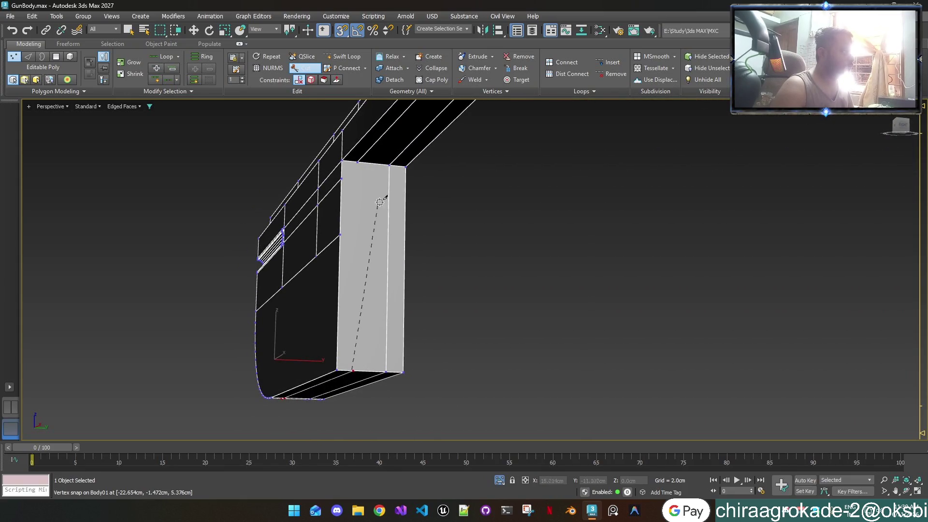
{"action": "left_click", "coordinate": [362, 161]}
{"action": "scroll", "coordinate": [415, 275], "scroll_direction": "down", "scroll_amount": 2}
{"action": "scroll", "coordinate": [416, 276], "scroll_direction": "down", "scroll_amount": 5}
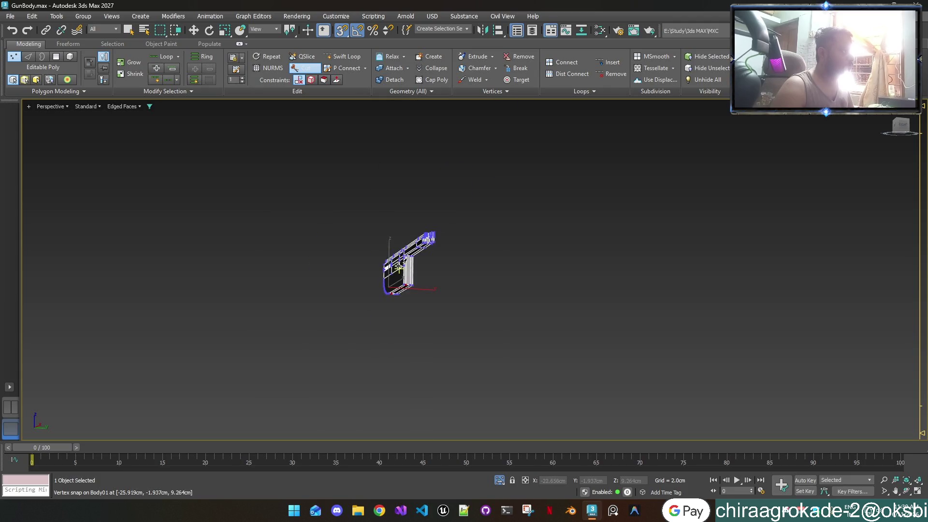
{"action": "mouse_move", "coordinate": [406, 264]}
{"action": "middle_mouse_down", "text": "alt"}
{"action": "mouse_move", "coordinate": [508, 335]}
{"action": "mouse_move", "coordinate": [405, 282]}
{"action": "middle_mouse_up", "text": "alt"}
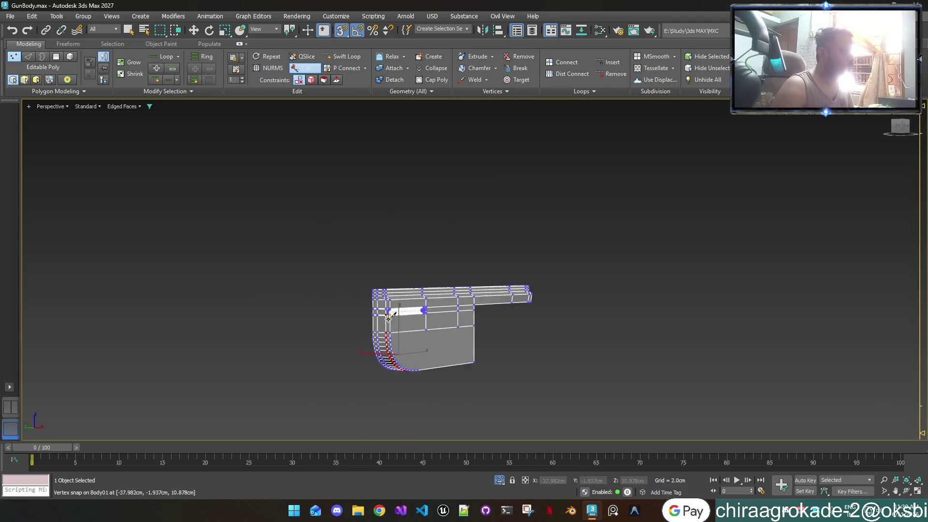
{"action": "scroll", "coordinate": [405, 282], "scroll_direction": "up", "scroll_amount": 5}
{"action": "key", "text": "1"}
{"action": "scroll", "coordinate": [395, 313], "scroll_direction": "up", "scroll_amount": 2}
{"action": "key", "text": "1"}
{"action": "scroll", "coordinate": [394, 312], "scroll_direction": "up", "scroll_amount": 2}
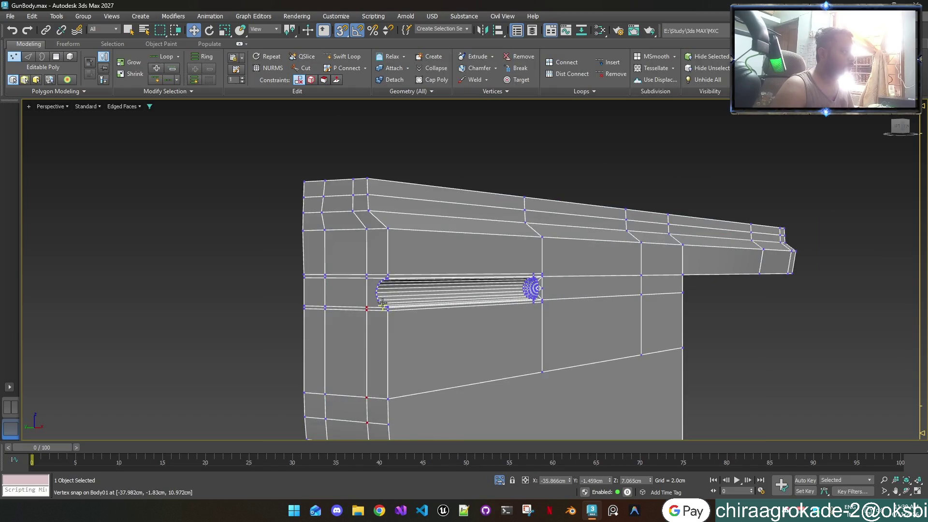
{"action": "scroll", "coordinate": [395, 312], "scroll_direction": "up", "scroll_amount": 2}
{"action": "right_click", "coordinate": [232, 289]}
{"action": "left_click", "coordinate": [249, 195]}
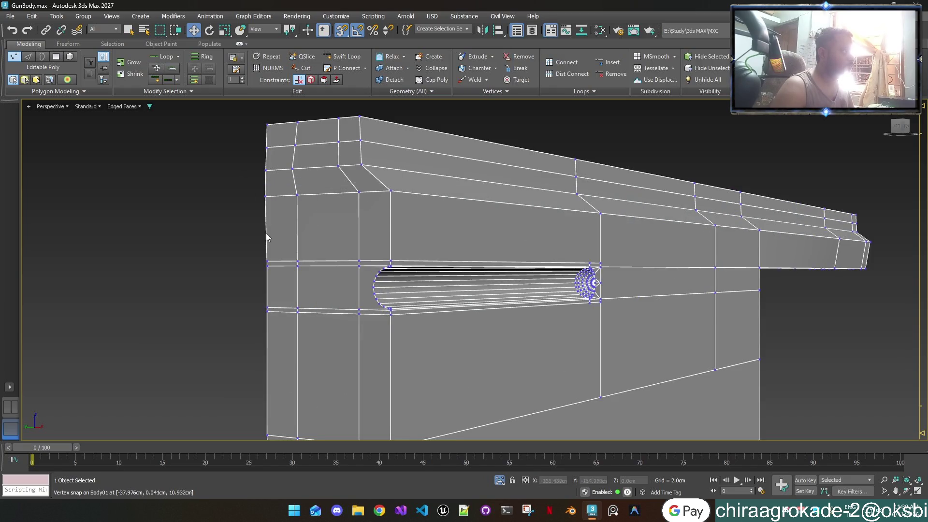
{"action": "scroll", "coordinate": [367, 296], "scroll_direction": "up", "scroll_amount": 3}
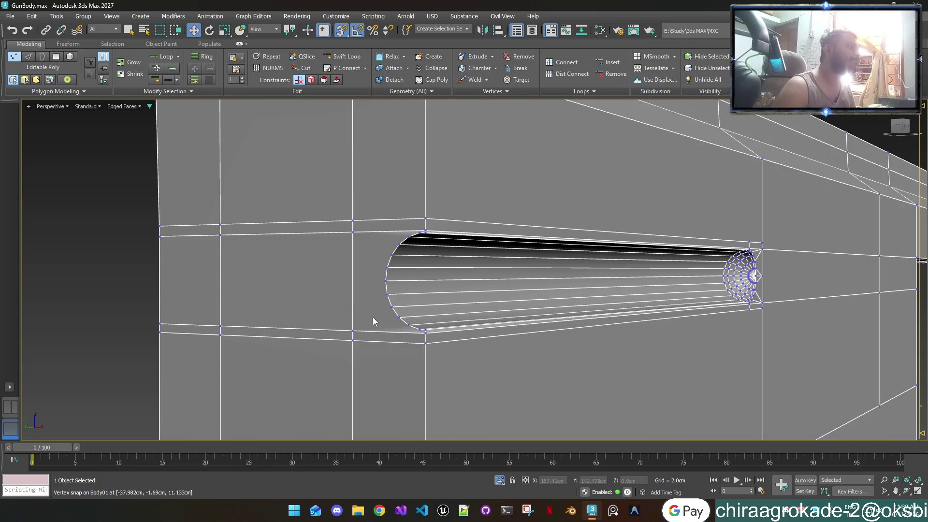
{"action": "scroll", "coordinate": [407, 237], "scroll_direction": "up", "scroll_amount": 3}
{"action": "scroll", "coordinate": [408, 237], "scroll_direction": "down", "scroll_amount": 1}
{"action": "scroll", "coordinate": [420, 268], "scroll_direction": "down", "scroll_amount": 1}
{"action": "scroll", "coordinate": [442, 319], "scroll_direction": "down", "scroll_amount": 2}
{"action": "scroll", "coordinate": [438, 324], "scroll_direction": "up", "scroll_amount": 3}
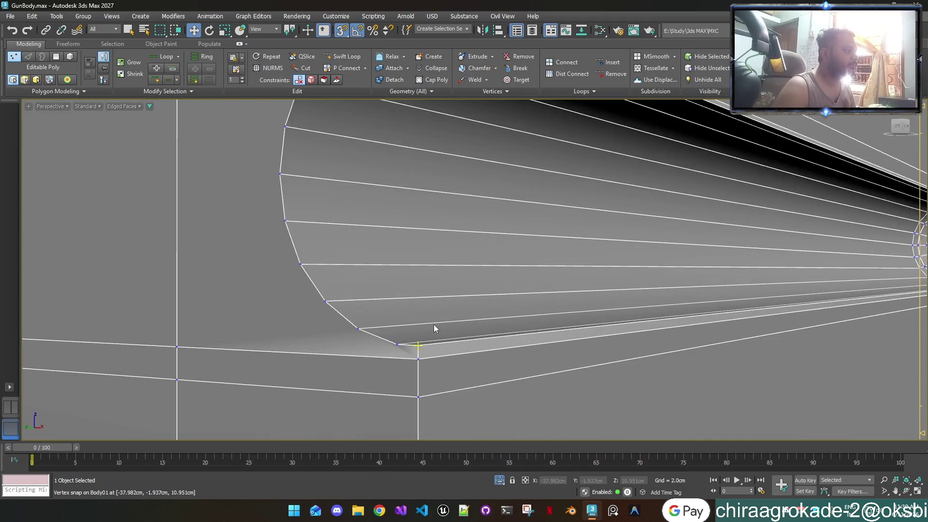
{"action": "scroll", "coordinate": [434, 324], "scroll_direction": "down", "scroll_amount": 2}
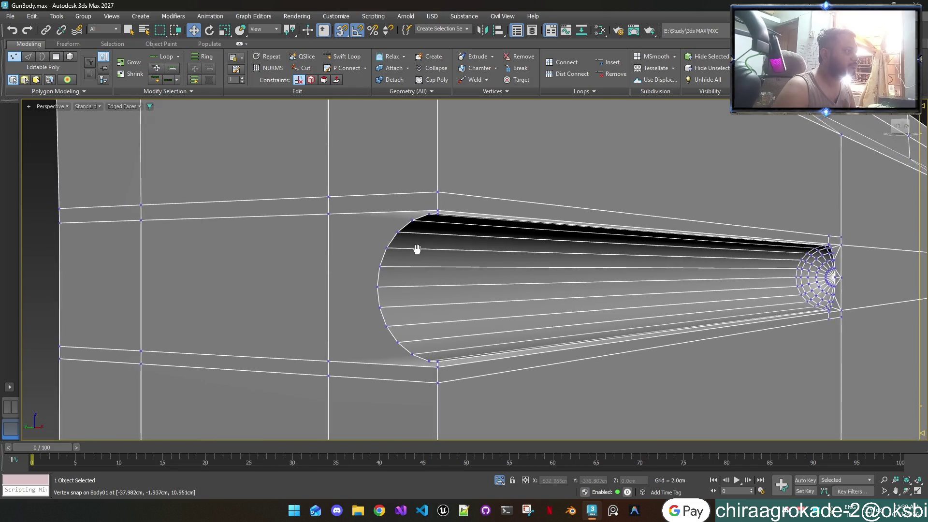
{"action": "scroll", "coordinate": [416, 248], "scroll_direction": "up", "scroll_amount": 3}
{"action": "scroll", "coordinate": [385, 213], "scroll_direction": "down", "scroll_amount": 1}
{"action": "scroll", "coordinate": [634, 323], "scroll_direction": "up", "scroll_amount": 1}
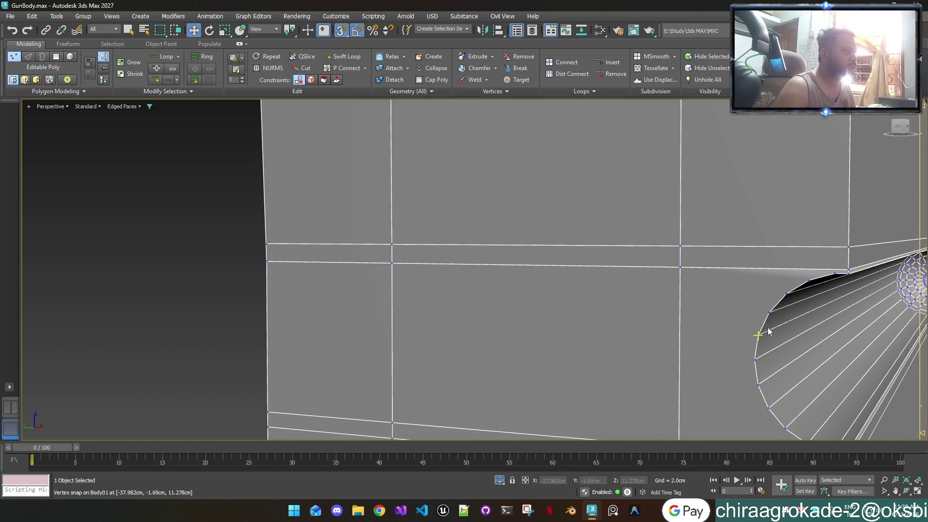
Step: Select the rim vertices at the groove end and close in on the groove opening
{"action": "left_click", "coordinate": [785, 297]}
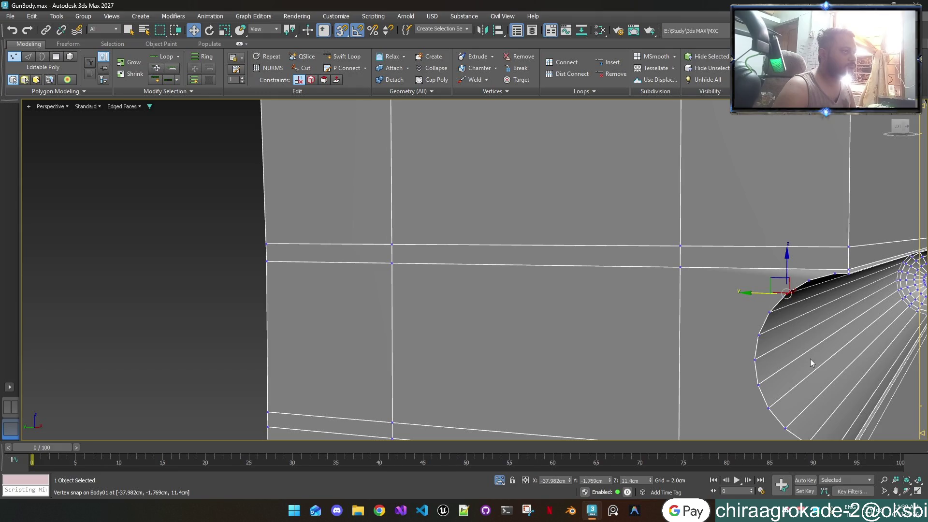
{"action": "middle_click_drag", "start_coordinate": [812, 357], "coordinate": [691, 250]}
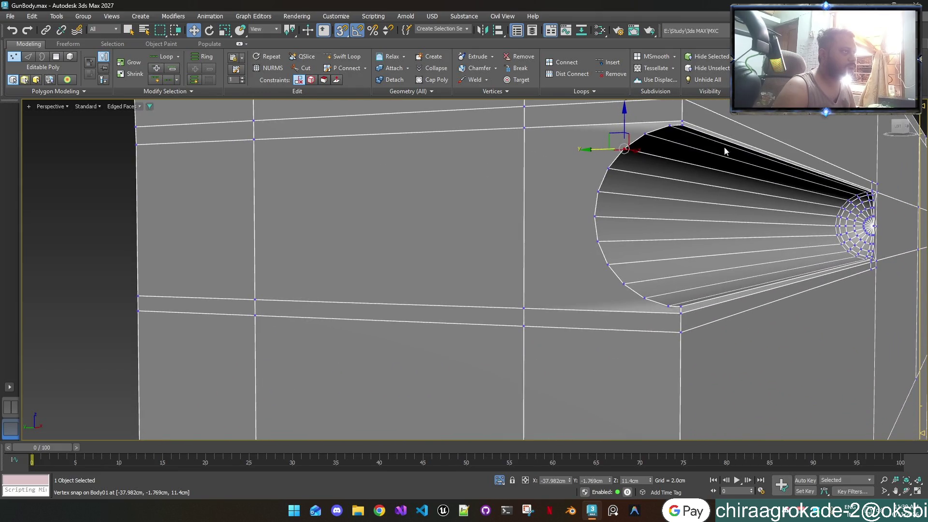
{"action": "scroll", "coordinate": [872, 195], "scroll_direction": "up", "scroll_amount": 3}
{"action": "scroll", "coordinate": [872, 195], "scroll_direction": "up", "scroll_amount": 2}
{"action": "scroll", "coordinate": [872, 196], "scroll_direction": "down", "scroll_amount": 2}
{"action": "scroll", "coordinate": [873, 198], "scroll_direction": "down", "scroll_amount": 5}
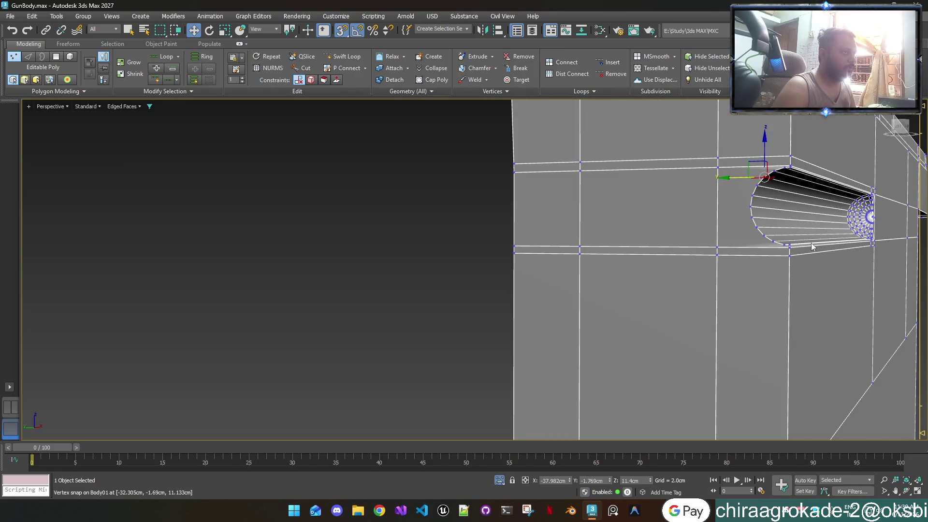
{"action": "left_click", "coordinate": [790, 245]}
{"action": "mouse_move", "coordinate": [790, 244]}
{"action": "middle_mouse_down", "text": "alt"}
{"action": "mouse_move", "coordinate": [808, 275]}
{"action": "mouse_move", "coordinate": [779, 321]}
{"action": "middle_mouse_up", "text": "alt"}
{"action": "scroll", "coordinate": [785, 273], "scroll_direction": "up", "scroll_amount": 3}
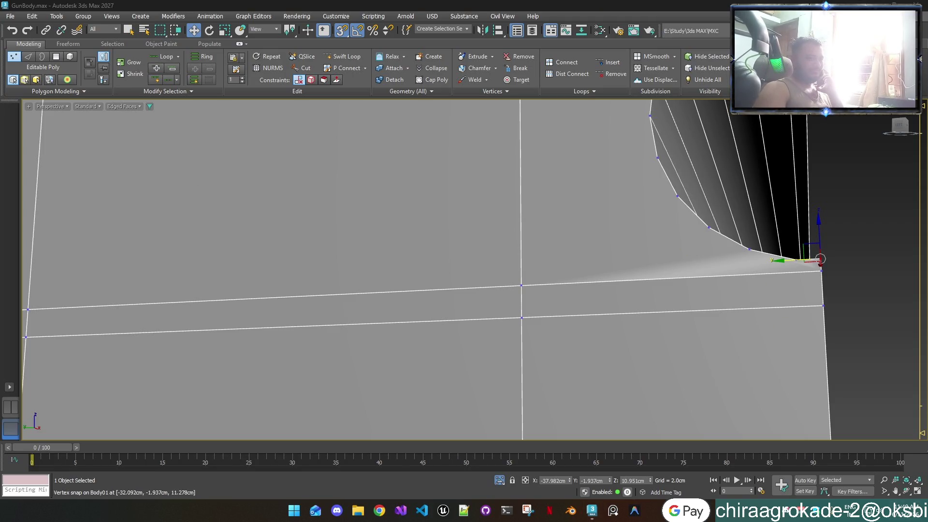
Step: Clear all pending Windows notifications from the Win+N panel and dismiss it
{"action": "key", "text": "super+n"}
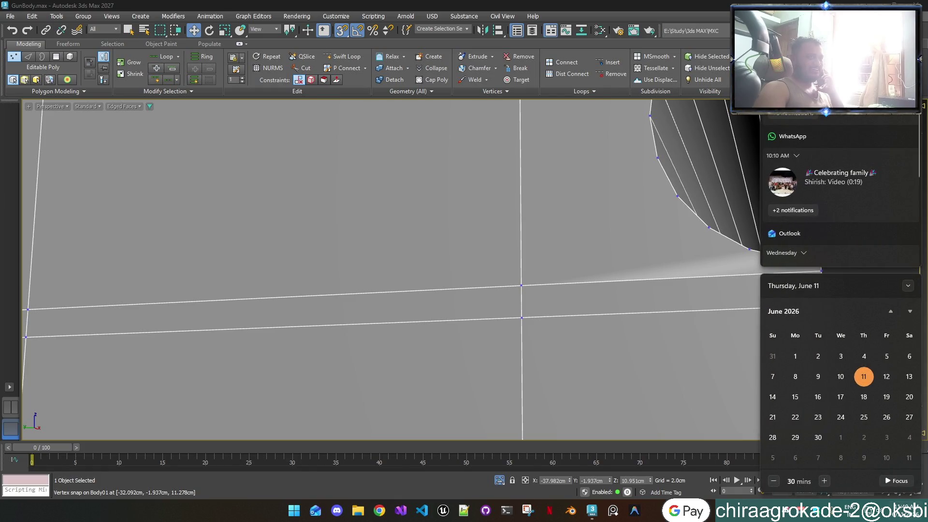
{"action": "left_click", "coordinate": [907, 21]}
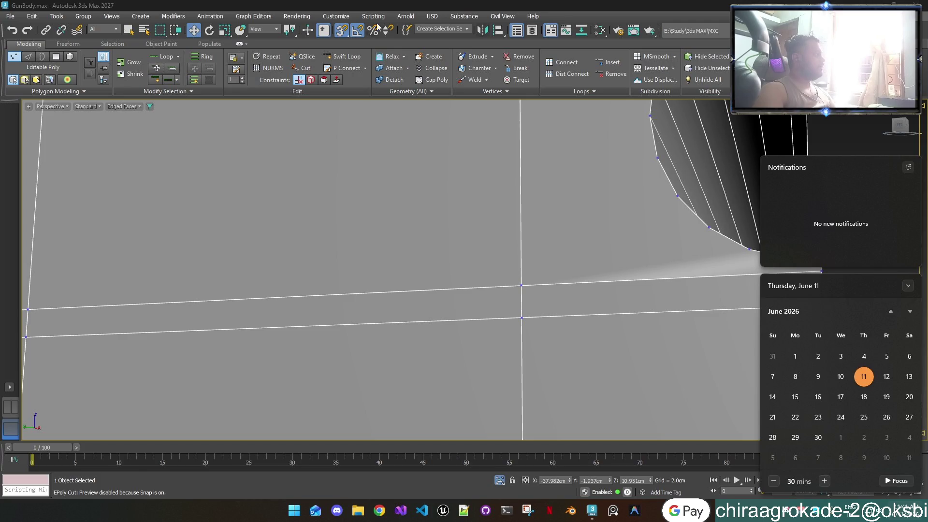
{"action": "key", "text": "Escape"}
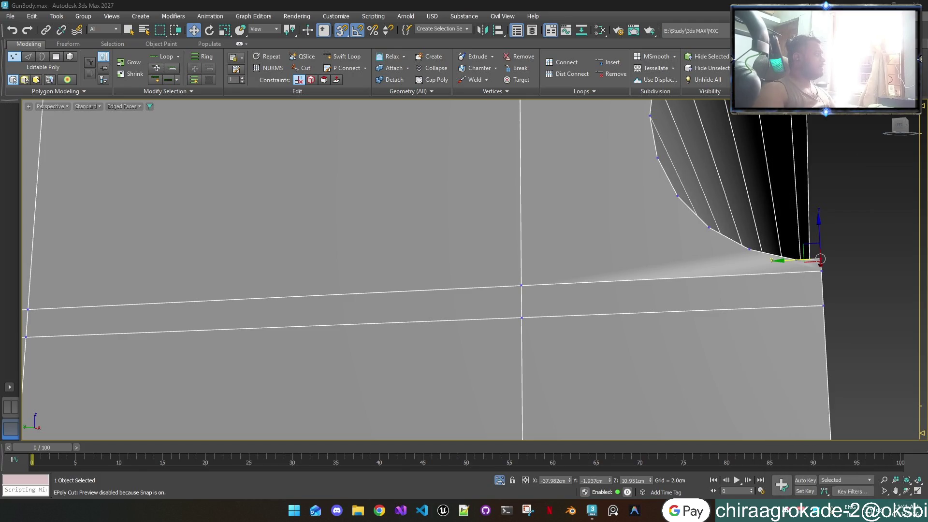
Step: Cut from the groove's middle fan vertex to the vertical body edge and line the new vertex up
{"action": "mouse_move", "coordinate": [582, 303]}
{"action": "middle_mouse_down"}
{"action": "mouse_move", "coordinate": [431, 436]}
{"action": "mouse_move", "coordinate": [421, 286]}
{"action": "mouse_move", "coordinate": [484, 313]}
{"action": "mouse_move", "coordinate": [478, 328]}
{"action": "middle_mouse_up"}
{"action": "scroll", "coordinate": [430, 431], "scroll_direction": "down", "scroll_amount": 5}
{"action": "left_click", "coordinate": [303, 68]}
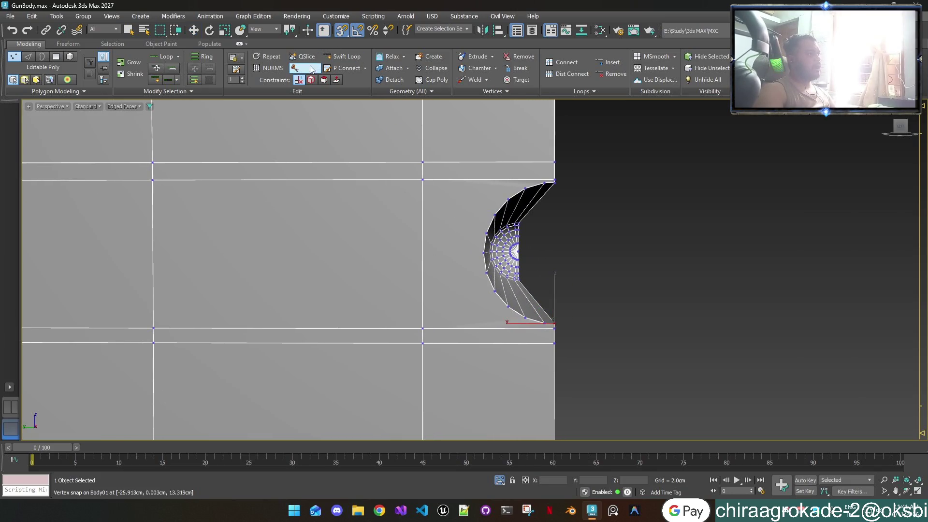
{"action": "key", "text": "s"}
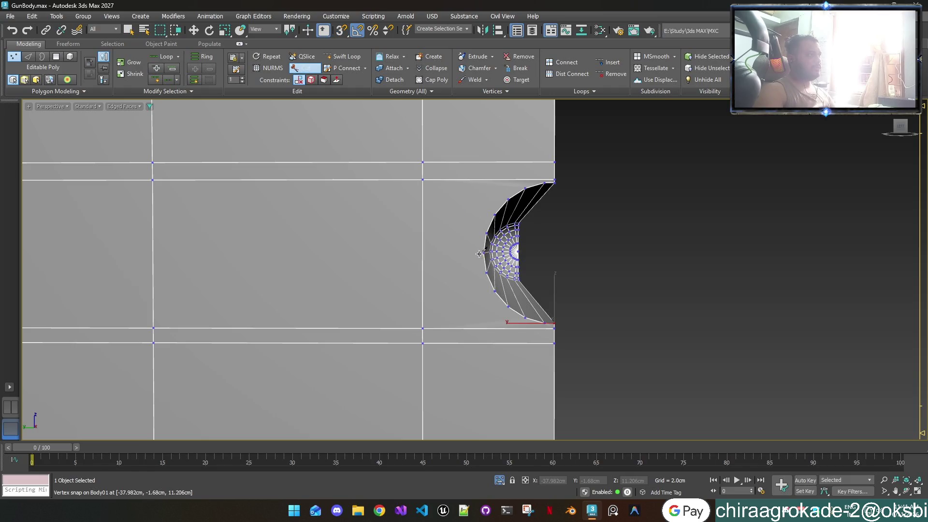
{"action": "left_click", "coordinate": [482, 252]}
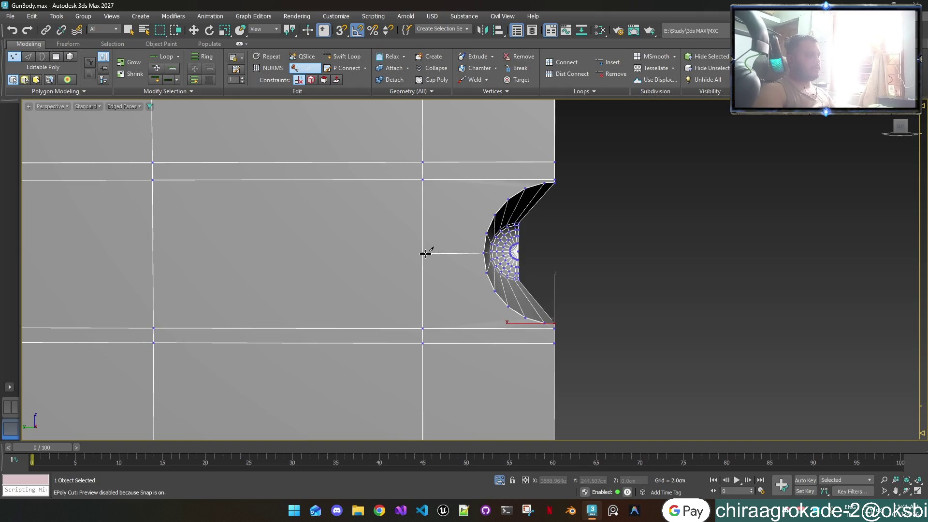
{"action": "key", "text": "s"}
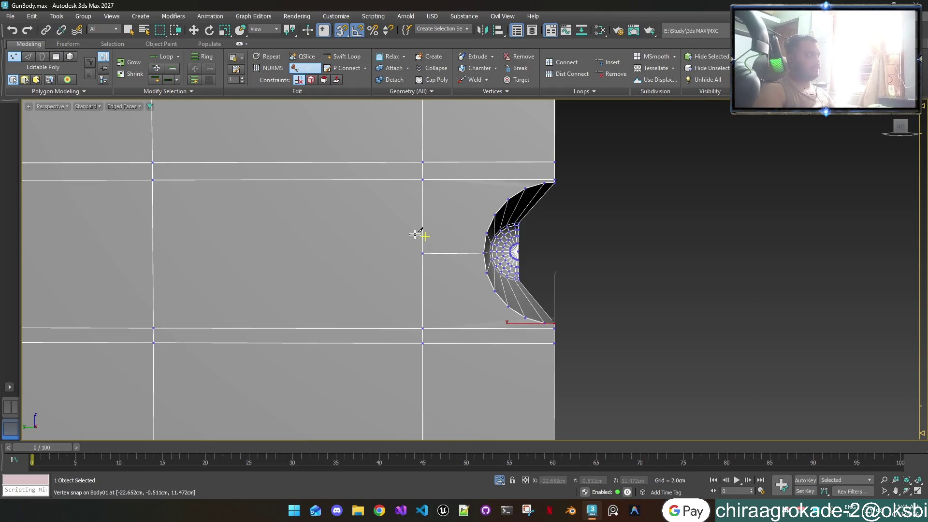
{"action": "left_click", "coordinate": [418, 234]}
{"action": "right_click", "coordinate": [418, 235]}
{"action": "key", "text": "w"}
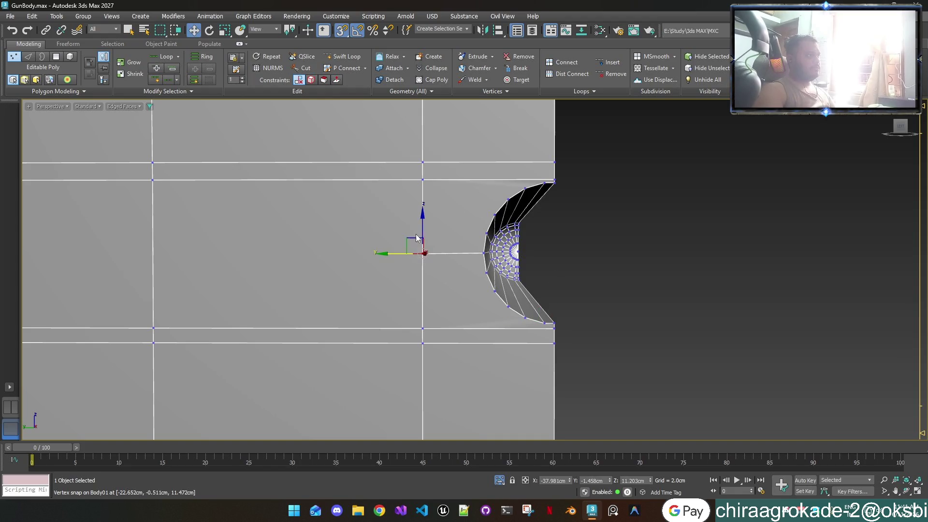
{"action": "left_click_drag", "start_coordinate": [417, 238], "coordinate": [484, 255]}
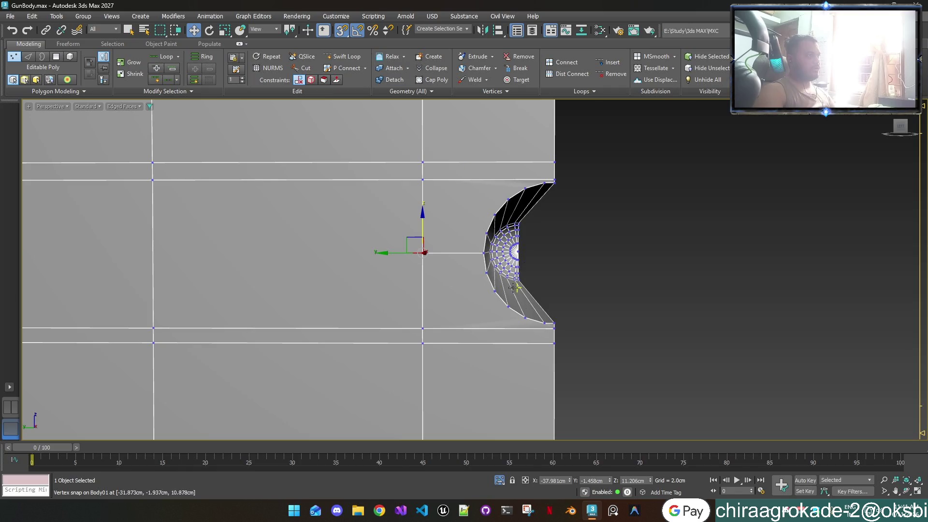
{"action": "scroll", "coordinate": [542, 324], "scroll_direction": "up", "scroll_amount": 2}
{"action": "scroll", "coordinate": [513, 283], "scroll_direction": "up", "scroll_amount": 2}
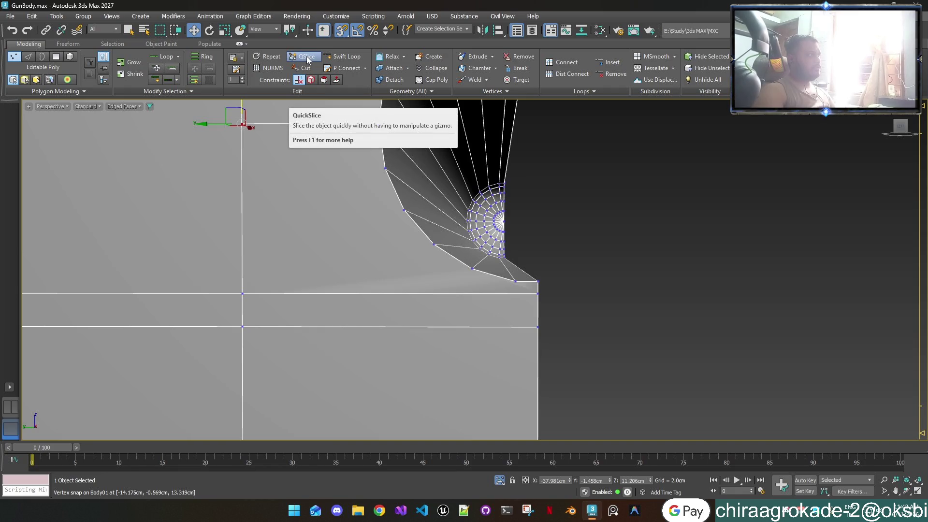
Step: Cut edges joining the vertical-edge vertex to the middle and upper fan vertices
{"action": "left_click", "coordinate": [308, 70]}
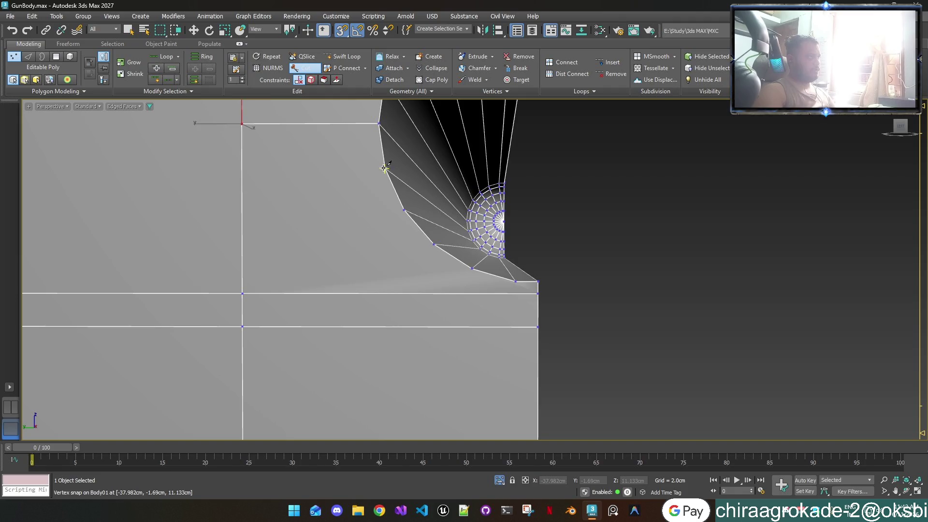
{"action": "middle_click_drag", "start_coordinate": [388, 173], "coordinate": [417, 247]}
{"action": "left_click", "coordinate": [416, 245]}
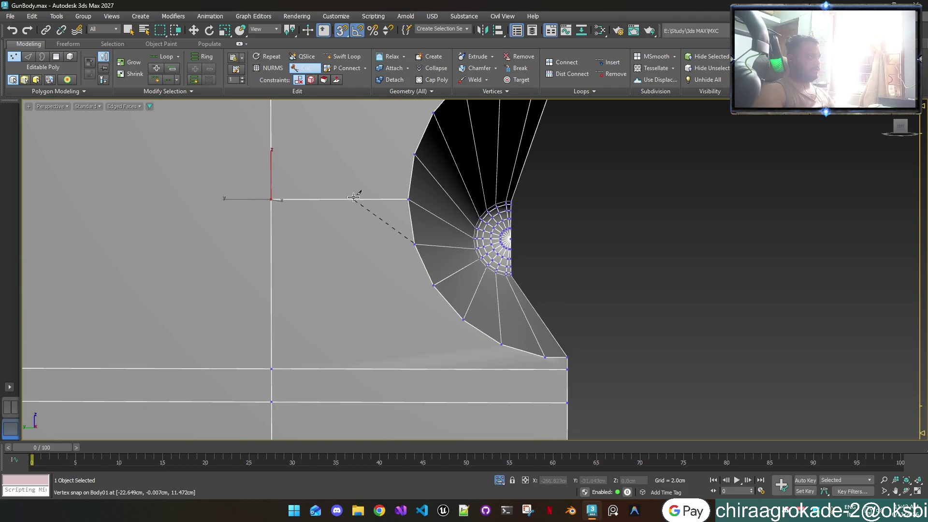
{"action": "left_click", "coordinate": [271, 198]}
{"action": "left_click", "coordinate": [413, 155]}
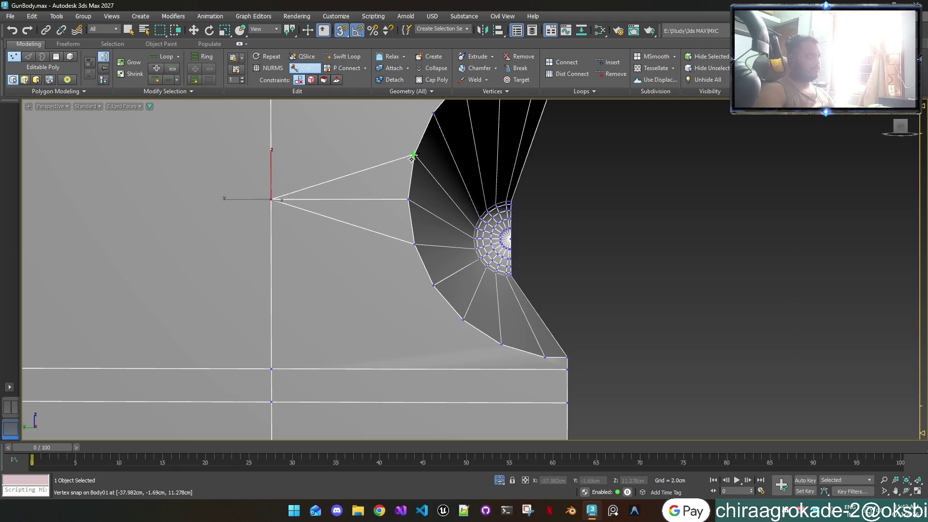
{"action": "scroll", "coordinate": [413, 155], "scroll_direction": "down", "scroll_amount": 2}
{"action": "scroll", "coordinate": [413, 156], "scroll_direction": "down", "scroll_amount": 2}
{"action": "middle_click_drag", "start_coordinate": [412, 159], "coordinate": [420, 227]}
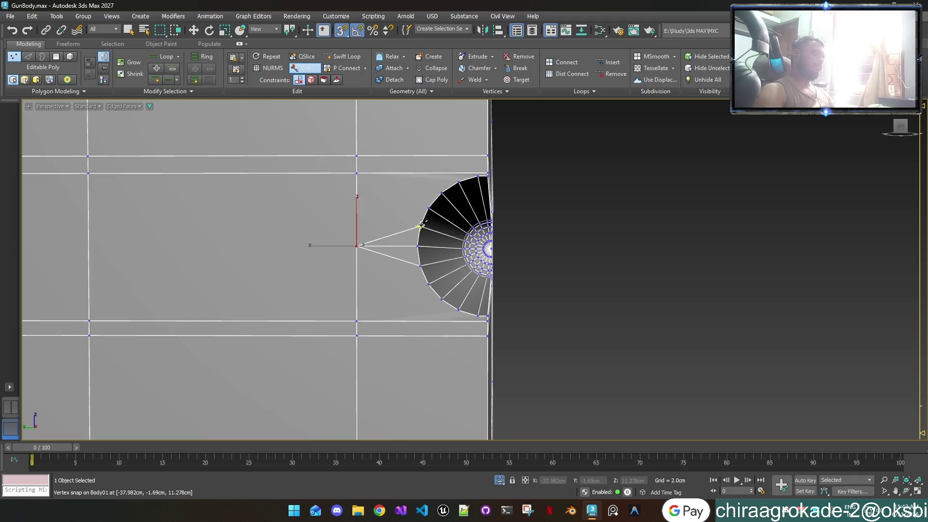
{"action": "scroll", "coordinate": [450, 194], "scroll_direction": "up", "scroll_amount": 2}
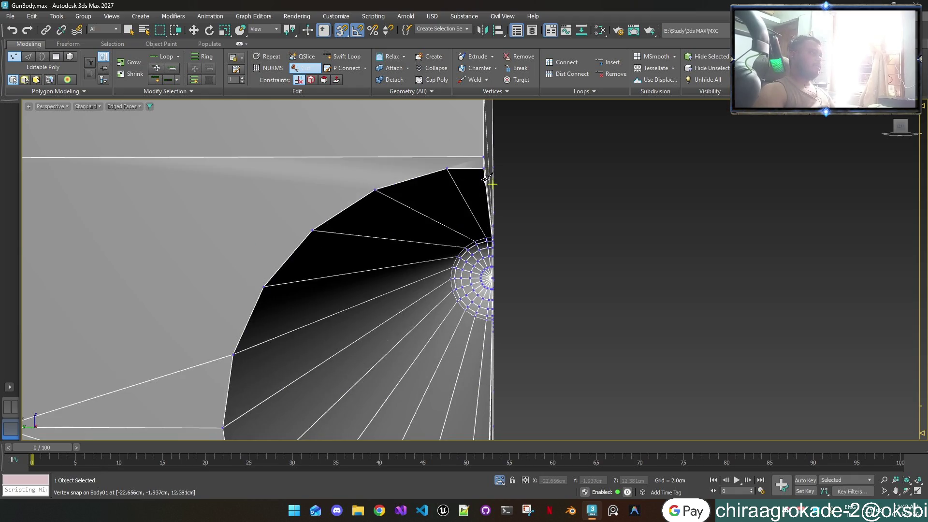
Step: Cut from the fan's top corner, undo a bad lower cut and redo it onto the horizontal edge
{"action": "left_click", "coordinate": [447, 170]}
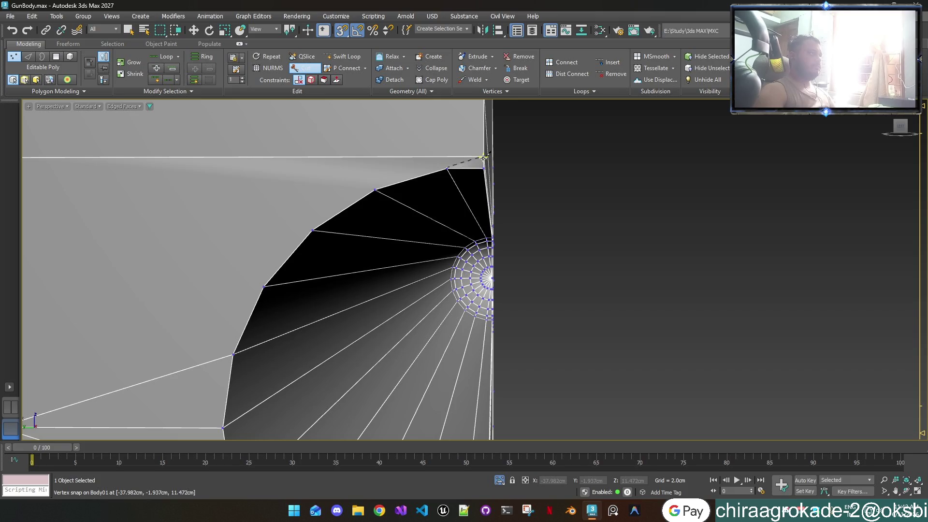
{"action": "scroll", "coordinate": [485, 156], "scroll_direction": "down", "scroll_amount": 2}
{"action": "scroll", "coordinate": [476, 172], "scroll_direction": "up", "scroll_amount": 3}
{"action": "middle_click_drag", "start_coordinate": [477, 172], "coordinate": [478, 250]}
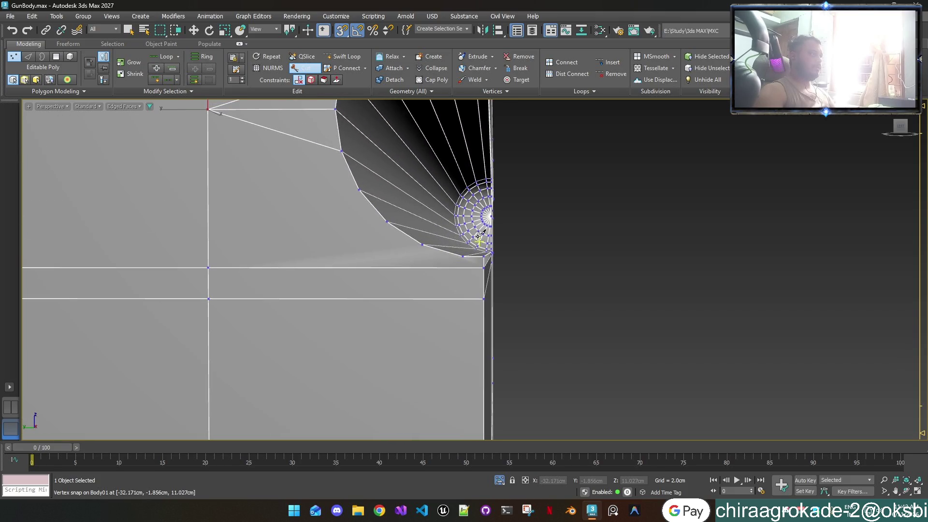
{"action": "left_click", "coordinate": [485, 268]}
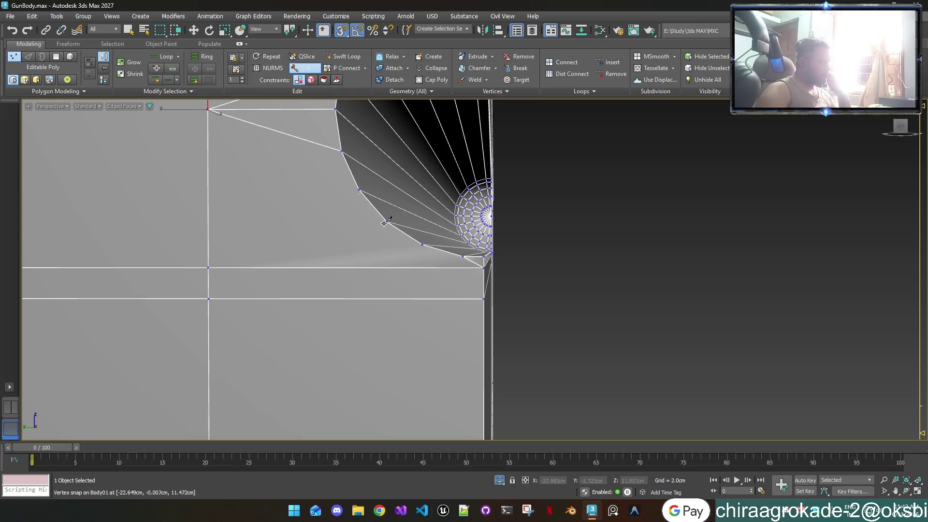
{"action": "left_click", "coordinate": [422, 245]}
{"action": "left_click", "coordinate": [208, 268]}
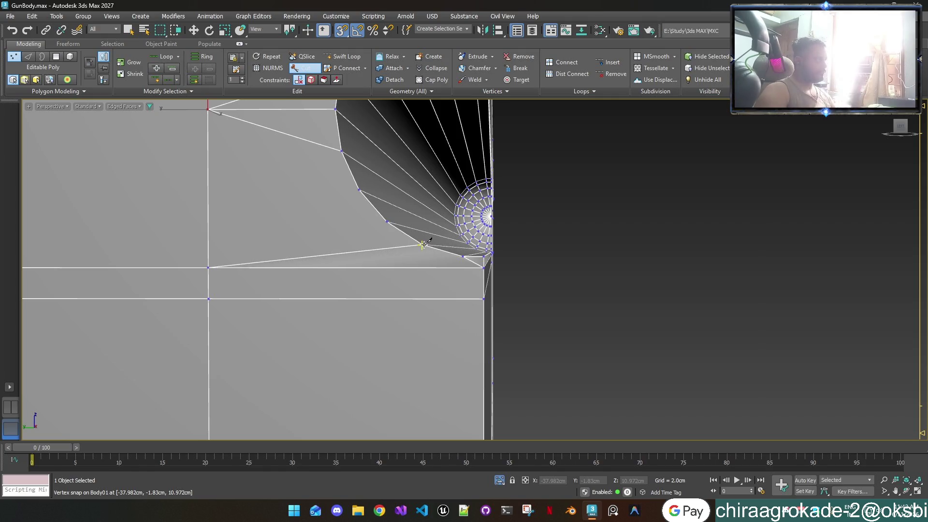
{"action": "key", "text": "ctrl+z"}
{"action": "left_click", "coordinate": [411, 256]}
{"action": "left_click", "coordinate": [396, 267]}
Step: Tie the next fan vertex and the curved edge to the vertical edge, undoing the last cut
{"action": "left_click", "coordinate": [388, 222]}
{"action": "left_click", "coordinate": [210, 267]}
{"action": "right_click", "coordinate": [215, 263]}
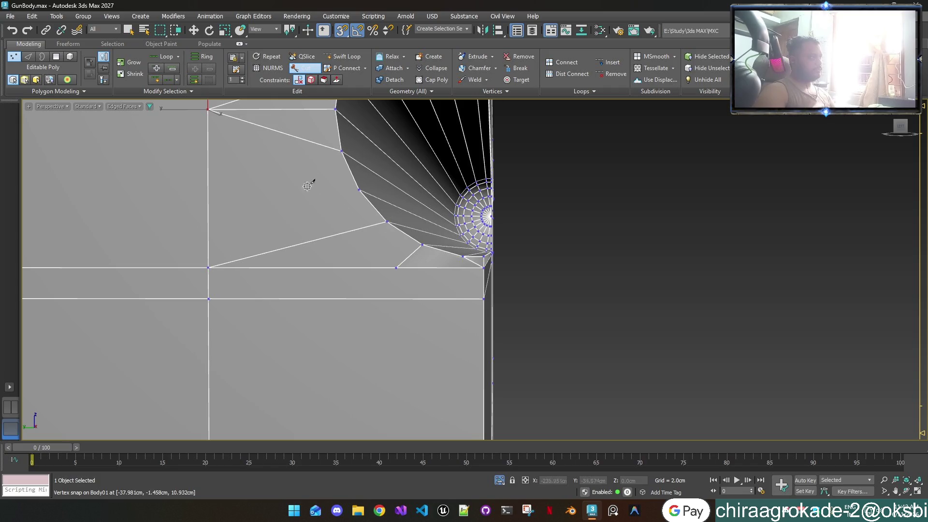
{"action": "left_click", "coordinate": [359, 190]}
{"action": "left_click", "coordinate": [209, 192]}
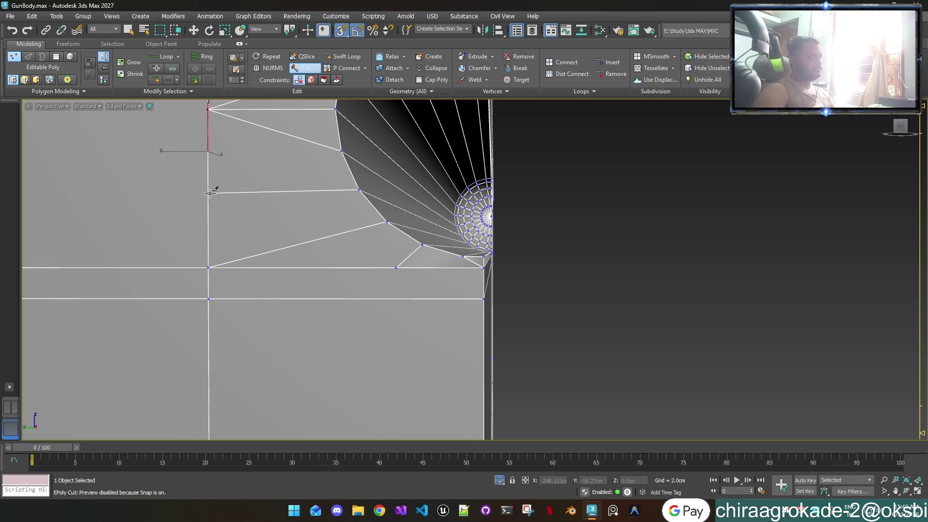
{"action": "middle_click_drag", "start_coordinate": [225, 192], "coordinate": [259, 326]}
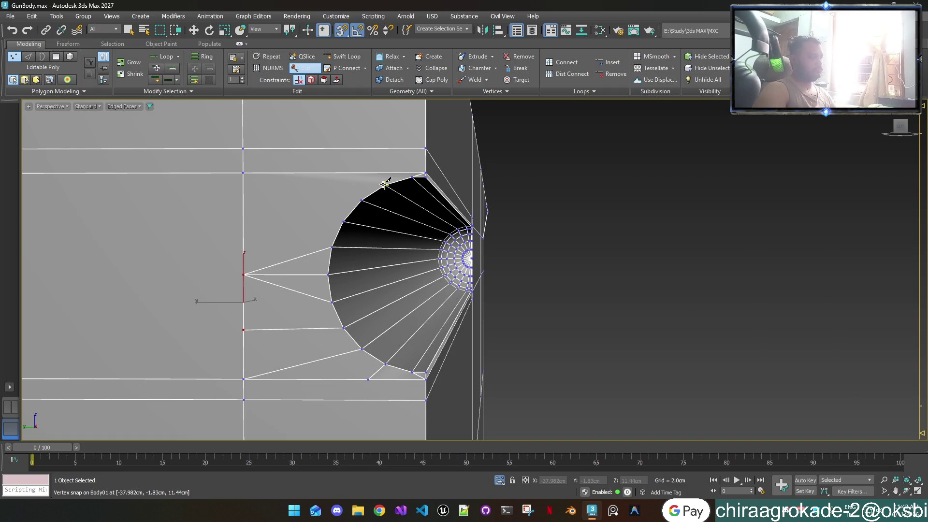
{"action": "key", "text": "ctrl+z"}
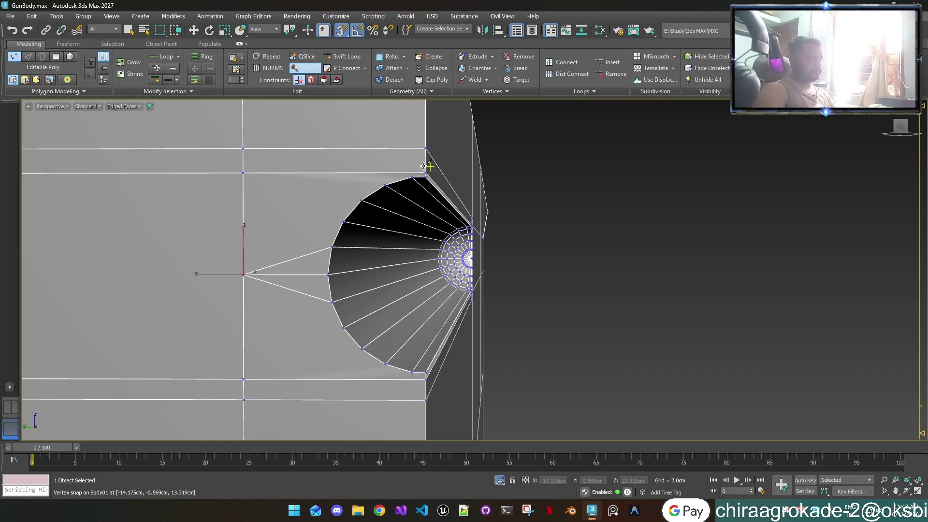
{"action": "scroll", "coordinate": [412, 168], "scroll_direction": "up", "scroll_amount": 3}
{"action": "scroll", "coordinate": [412, 169], "scroll_direction": "up", "scroll_amount": 2}
Step: Snap the stray vertex onto the horizontal edge and cut the upper corner edges to the vertical edge
{"action": "left_click_drag", "start_coordinate": [407, 181], "coordinate": [408, 172]}
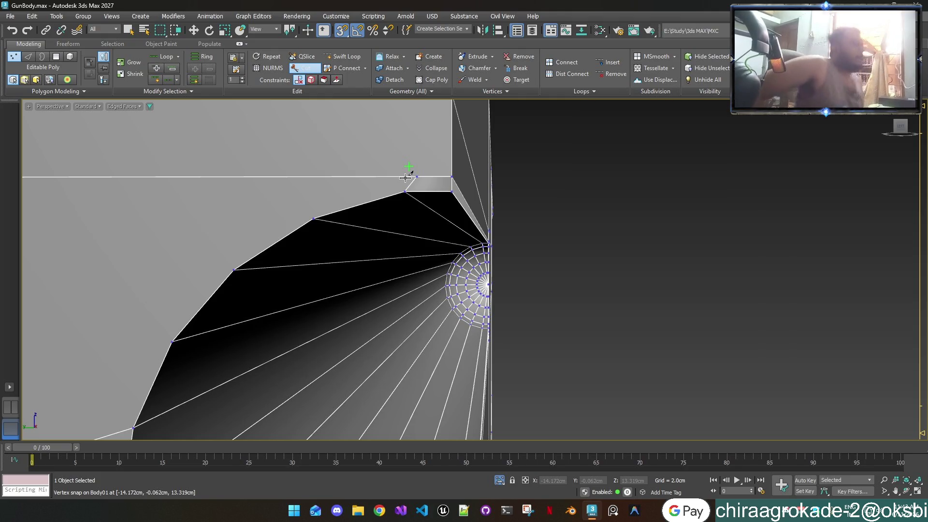
{"action": "scroll", "coordinate": [409, 172], "scroll_direction": "down", "scroll_amount": 3}
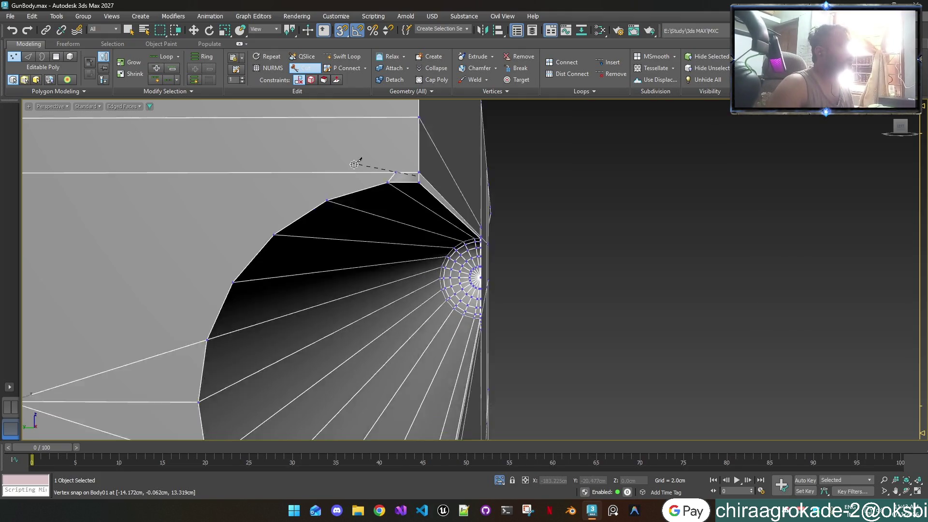
{"action": "scroll", "coordinate": [363, 160], "scroll_direction": "down", "scroll_amount": 3}
{"action": "scroll", "coordinate": [283, 179], "scroll_direction": "down", "scroll_amount": 1}
{"action": "middle_click_drag", "start_coordinate": [283, 180], "coordinate": [390, 222]}
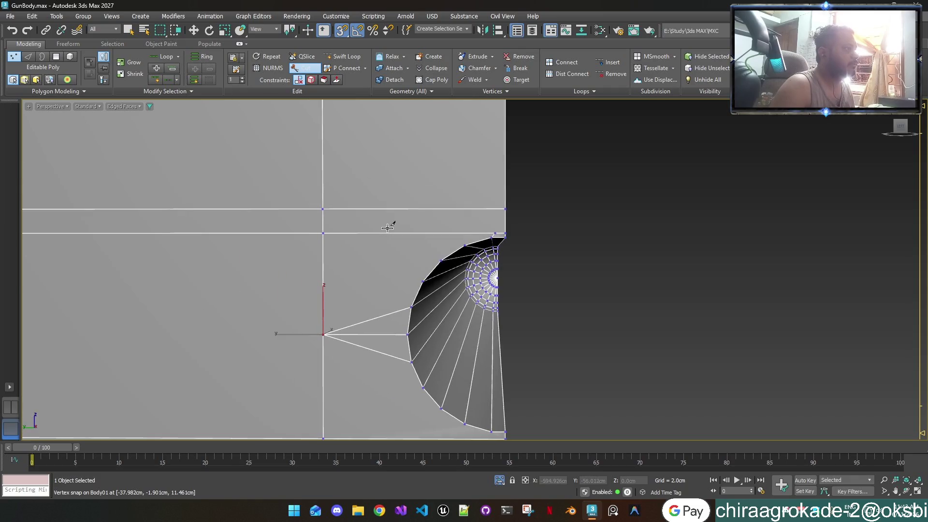
{"action": "left_click", "coordinate": [467, 242]}
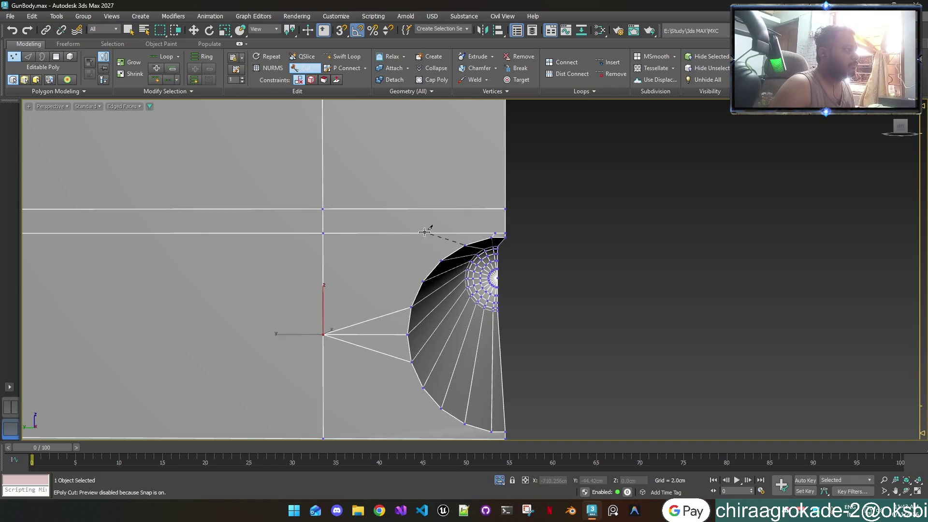
{"action": "scroll", "coordinate": [426, 231], "scroll_direction": "up", "scroll_amount": 2}
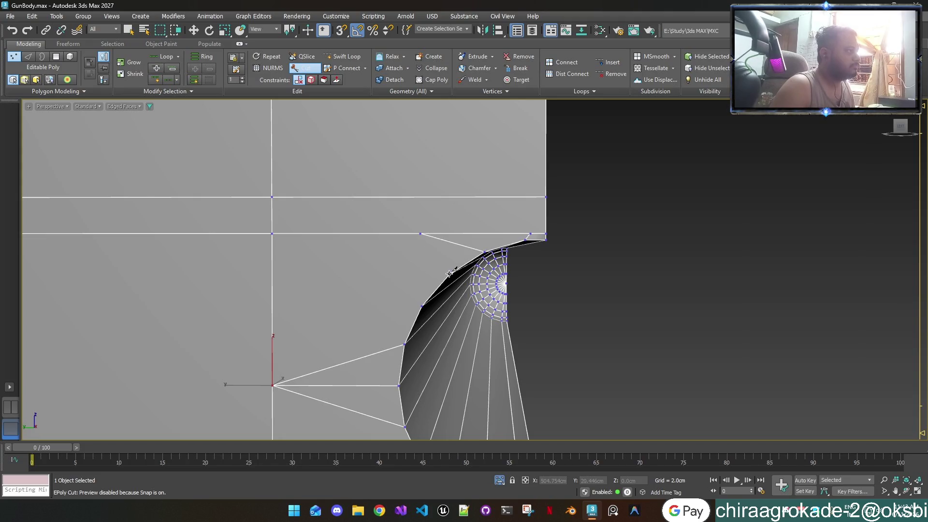
{"action": "left_click", "coordinate": [272, 233]}
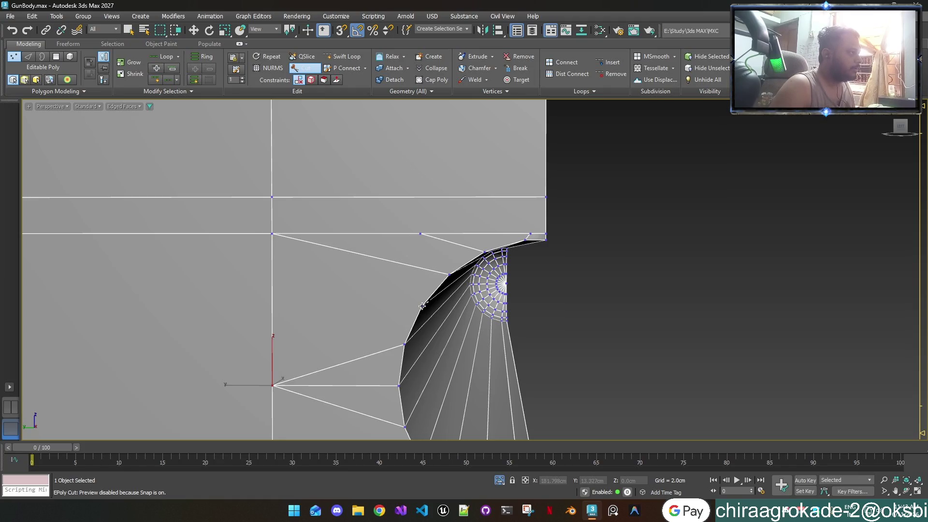
{"action": "left_click", "coordinate": [271, 311]}
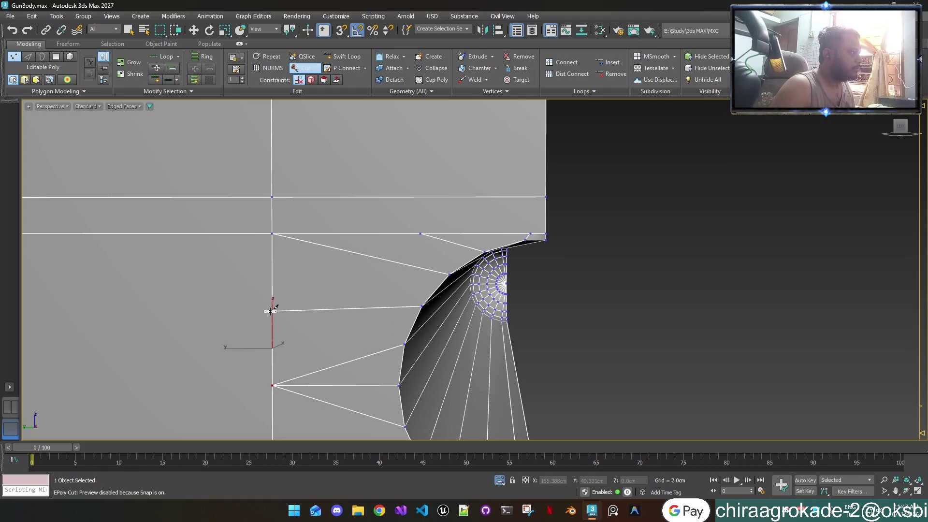
Step: Cut the lower fan vertices to the vertical and horizontal edges plus a vertical cut at the groove end
{"action": "middle_click_drag", "start_coordinate": [320, 364], "coordinate": [401, 262]}
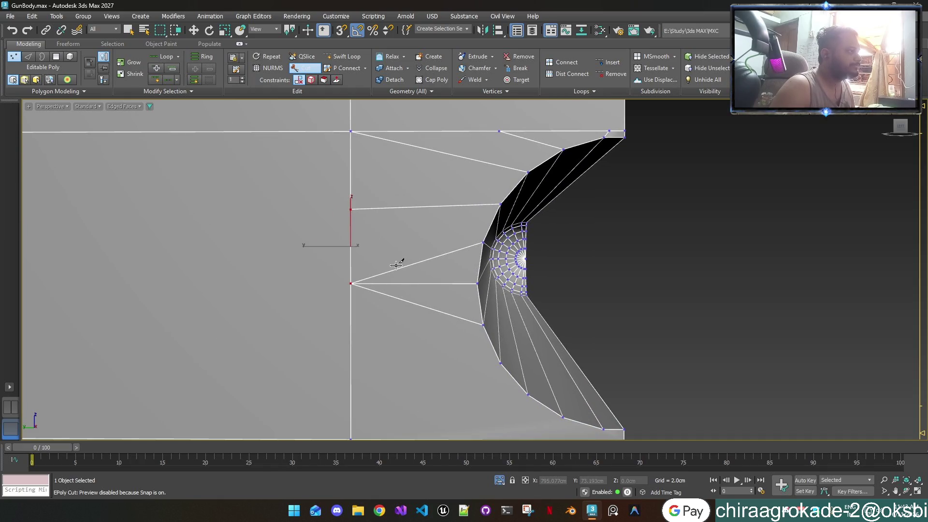
{"action": "middle_click_drag", "start_coordinate": [432, 338], "coordinate": [421, 251]}
{"action": "left_click", "coordinate": [491, 275]}
{"action": "left_click", "coordinate": [342, 287]}
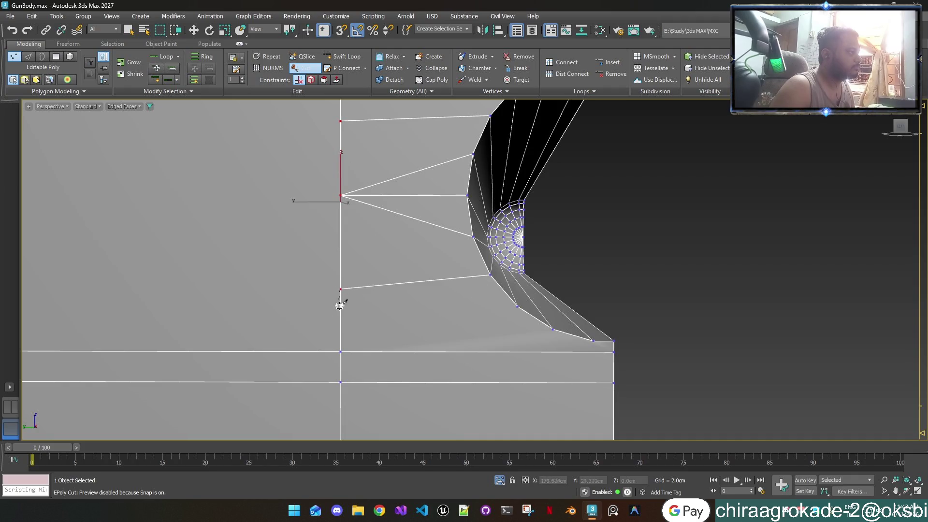
{"action": "left_click", "coordinate": [340, 351]}
{"action": "left_click", "coordinate": [517, 309]}
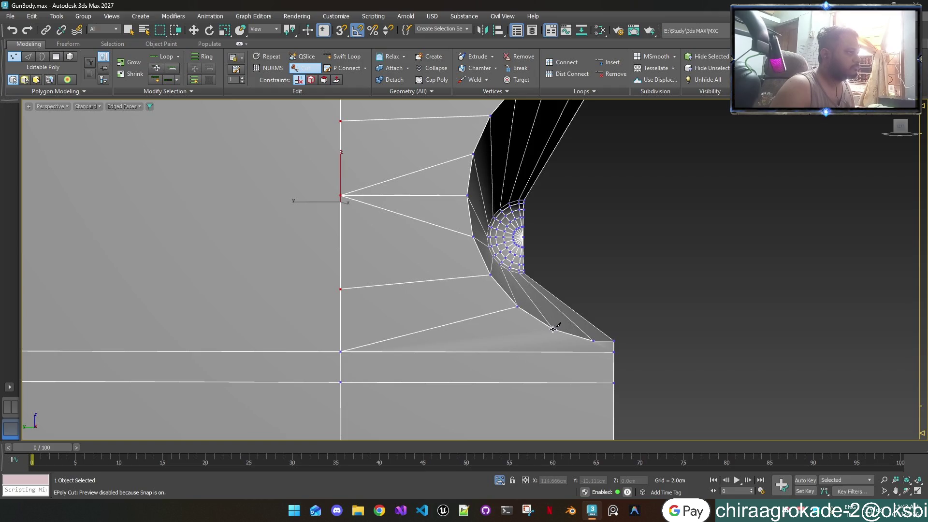
{"action": "left_click", "coordinate": [517, 349]}
{"action": "left_click", "coordinate": [593, 341]}
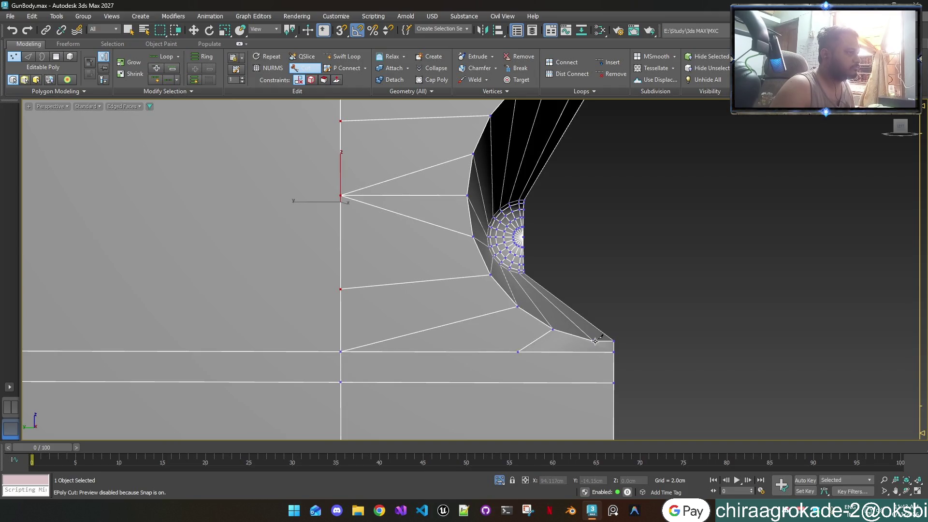
{"action": "left_click", "coordinate": [593, 352]}
Step: Snap-move the stray groove-end vertex and the vertex below the upper edge onto their neighbours
{"action": "key", "text": "w"}
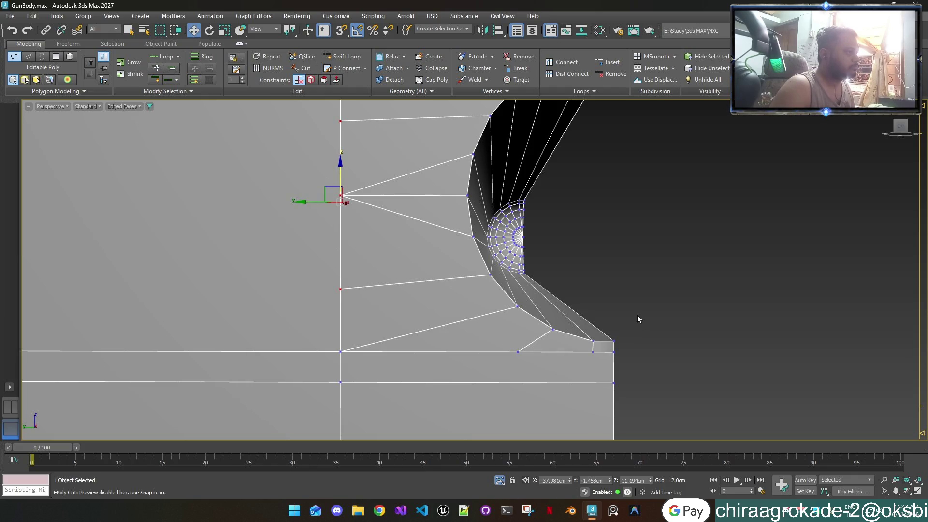
{"action": "left_click", "coordinate": [593, 351]}
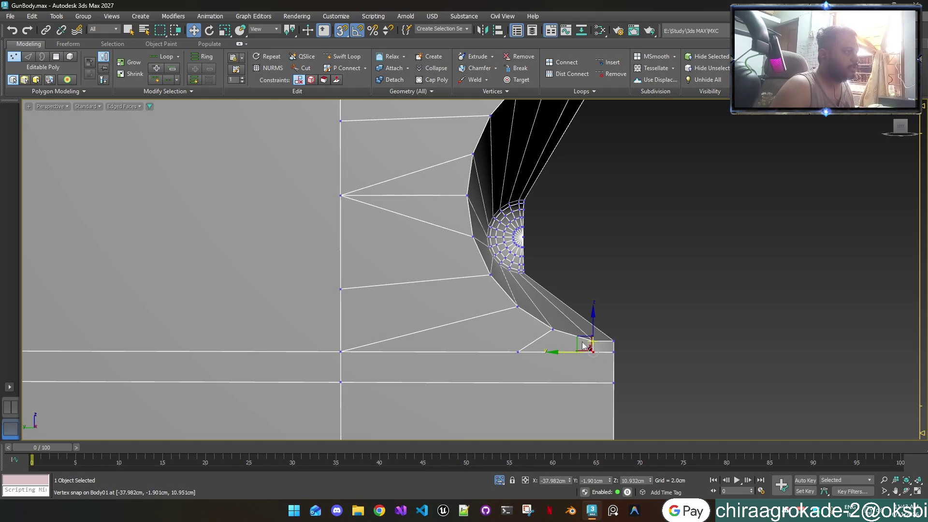
{"action": "left_click", "coordinate": [517, 352]}
{"action": "left_click_drag", "start_coordinate": [485, 352], "coordinate": [550, 329]}
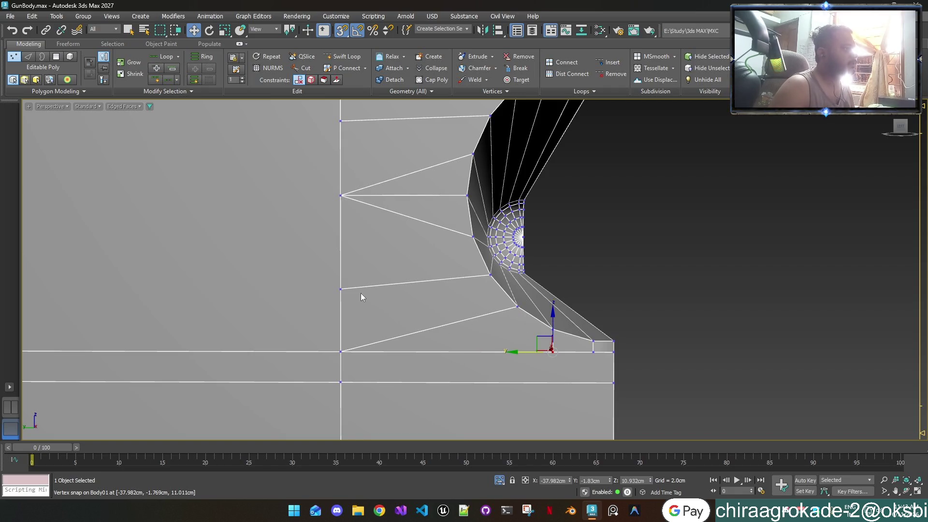
{"action": "middle_click_drag", "start_coordinate": [518, 274], "coordinate": [497, 284], "text": "alt"}
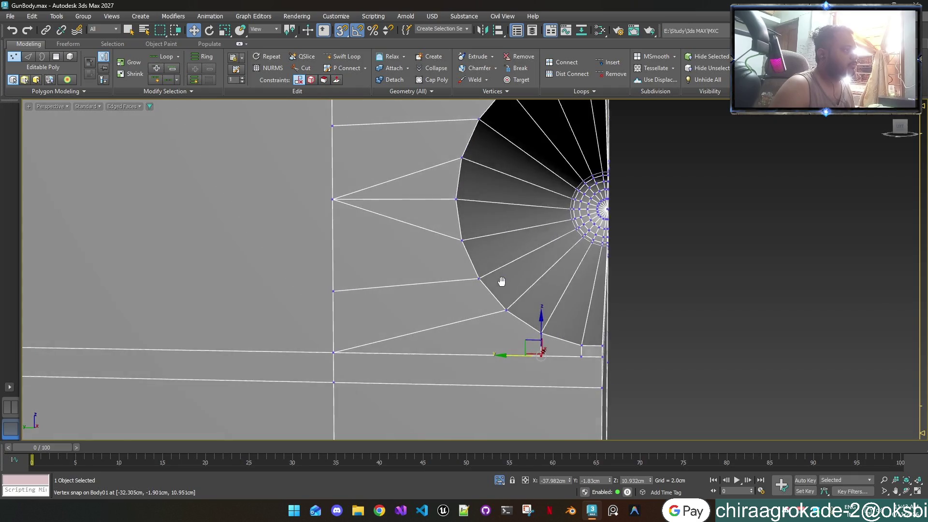
{"action": "left_click", "coordinate": [337, 289]}
{"action": "left_click_drag", "start_coordinate": [336, 263], "coordinate": [487, 282]}
Step: Snap the upper vertices onto the groove's top-edge vertex and its corner
{"action": "middle_click_drag", "start_coordinate": [481, 252], "coordinate": [394, 234], "text": "alt"}
{"action": "left_click_drag", "start_coordinate": [362, 226], "coordinate": [511, 232]}
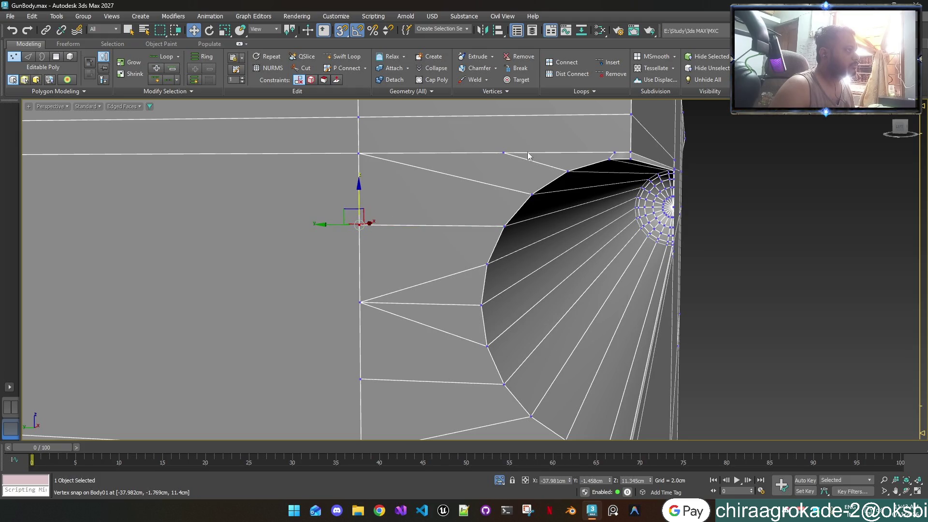
{"action": "left_click", "coordinate": [504, 152]}
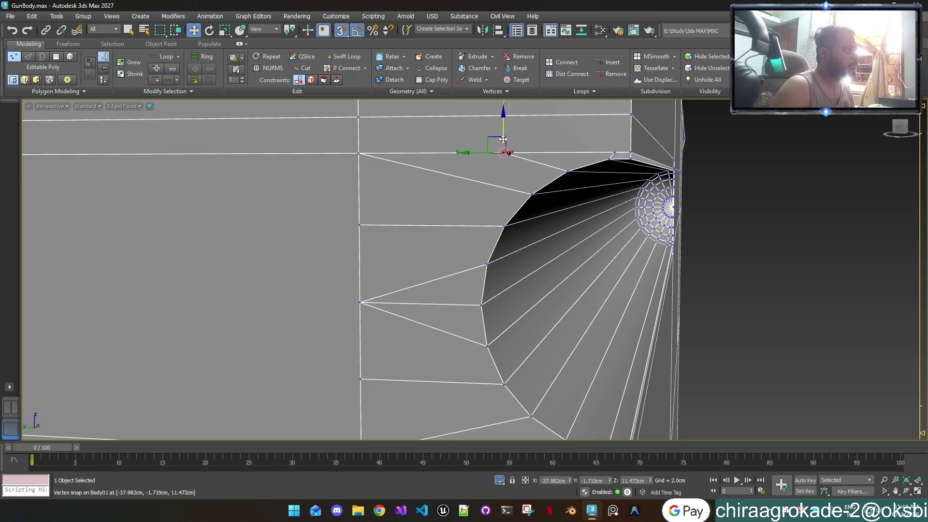
{"action": "mouse_move", "coordinate": [503, 152]}
{"action": "left_mouse_down"}
{"action": "mouse_move", "coordinate": [571, 171]}
{"action": "mouse_move", "coordinate": [567, 153]}
{"action": "left_mouse_up"}
{"action": "left_click", "coordinate": [614, 153]}
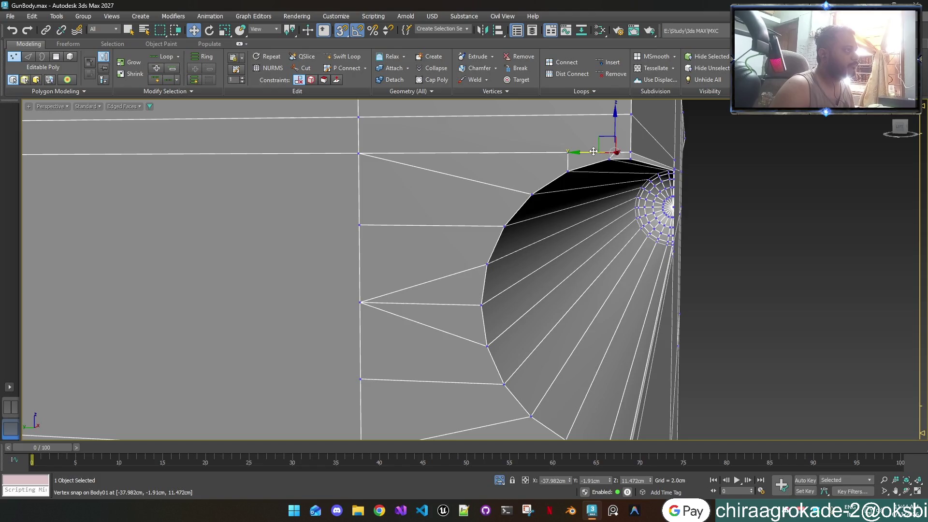
{"action": "mouse_move", "coordinate": [601, 152]}
{"action": "left_mouse_down"}
{"action": "mouse_move", "coordinate": [611, 164]}
{"action": "mouse_move", "coordinate": [720, 182]}
{"action": "left_mouse_up"}
{"action": "scroll", "coordinate": [719, 182], "scroll_direction": "down", "scroll_amount": 10}
{"action": "scroll", "coordinate": [719, 186], "scroll_direction": "up", "scroll_amount": 5}
Step: Add TurboSmooth to the gun body, hide edged faces and inspect the smoothed grooves, then deselect
{"action": "key", "text": "1"}
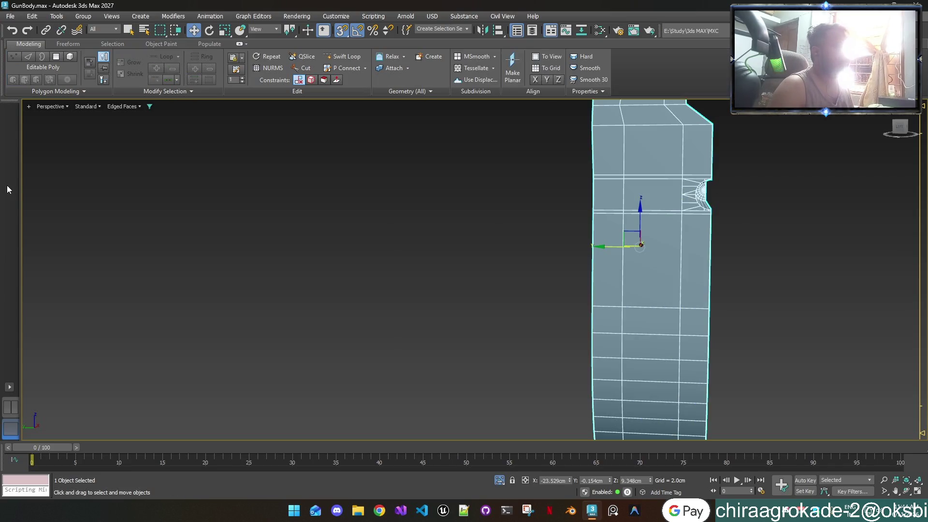
{"action": "key", "text": "ctrl+t"}
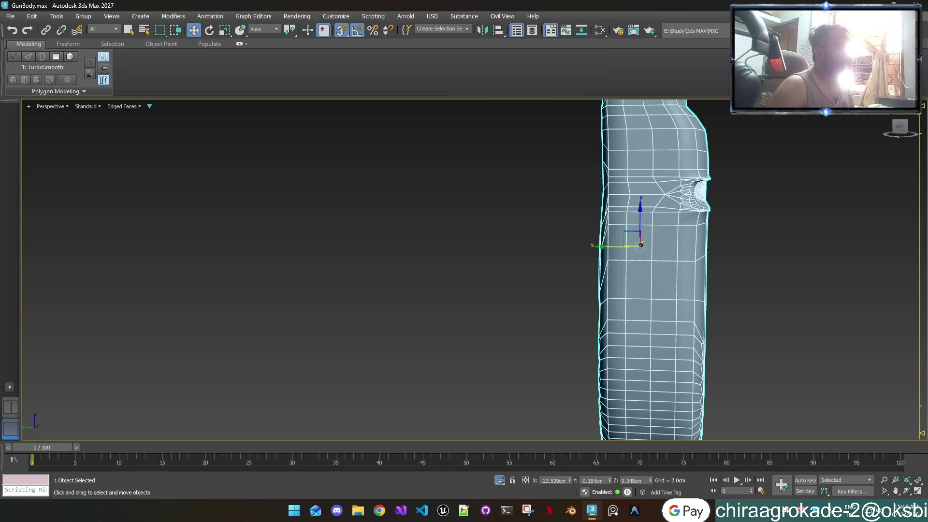
{"action": "mouse_move", "coordinate": [346, 172]}
{"action": "middle_mouse_down", "text": "alt"}
{"action": "mouse_move", "coordinate": [700, 230]}
{"action": "mouse_move", "coordinate": [648, 212]}
{"action": "middle_mouse_up", "text": "alt"}
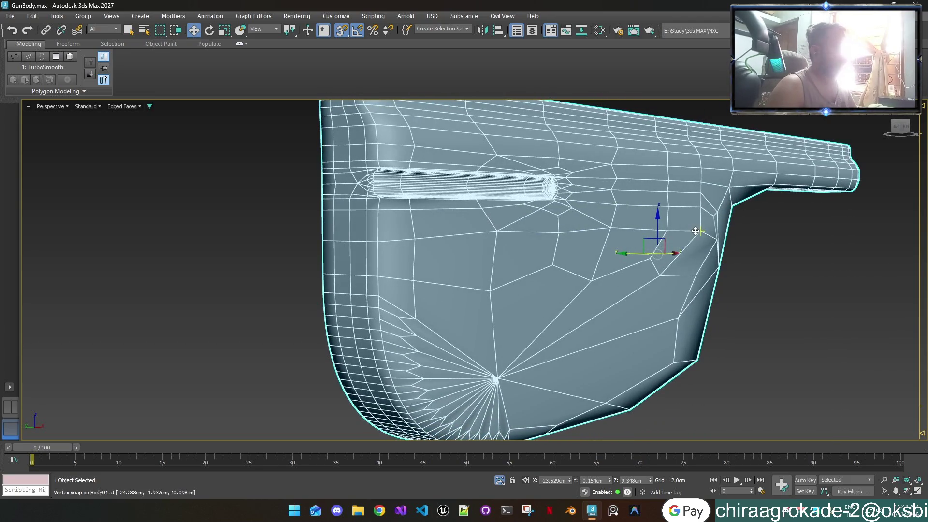
{"action": "key", "text": "F4"}
{"action": "scroll", "coordinate": [372, 172], "scroll_direction": "up", "scroll_amount": 4}
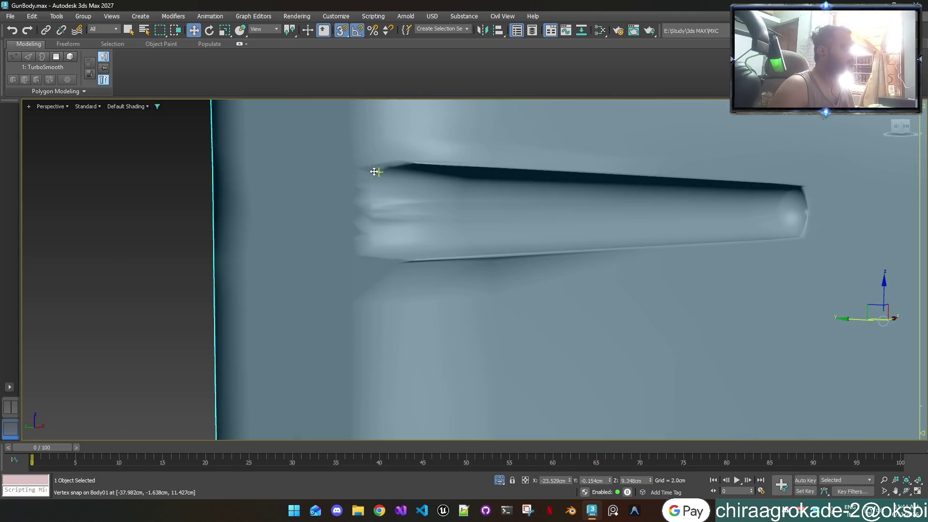
{"action": "scroll", "coordinate": [373, 172], "scroll_direction": "down", "scroll_amount": 2}
{"action": "scroll", "coordinate": [373, 172], "scroll_direction": "down", "scroll_amount": 2}
{"action": "mouse_move", "coordinate": [390, 199]}
{"action": "middle_mouse_down", "text": "alt"}
{"action": "mouse_move", "coordinate": [416, 218]}
{"action": "mouse_move", "coordinate": [430, 214]}
{"action": "middle_mouse_up", "text": "alt"}
{"action": "scroll", "coordinate": [751, 211], "scroll_direction": "up", "scroll_amount": 5}
{"action": "scroll", "coordinate": [731, 211], "scroll_direction": "down", "scroll_amount": 3}
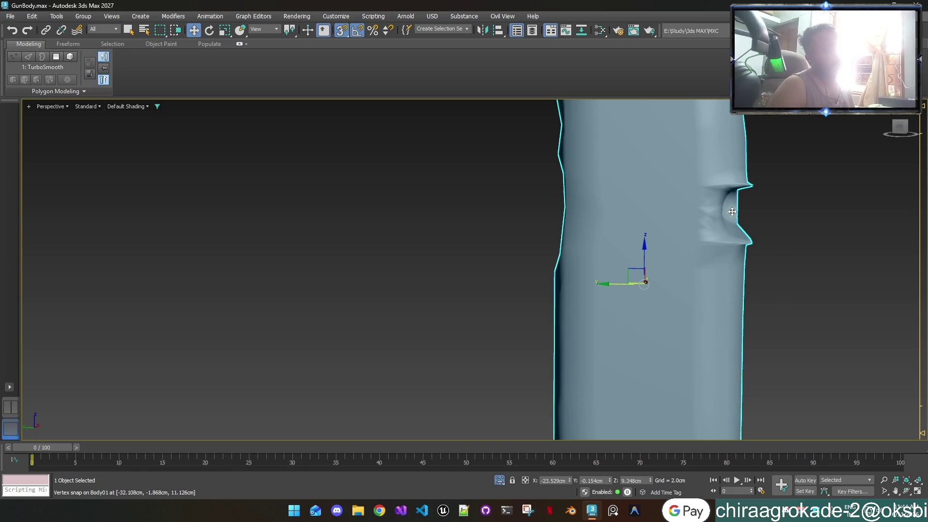
{"action": "mouse_move", "coordinate": [731, 211]}
{"action": "middle_mouse_down", "text": "alt"}
{"action": "mouse_move", "coordinate": [718, 209]}
{"action": "mouse_move", "coordinate": [737, 191]}
{"action": "middle_mouse_up", "text": "alt"}
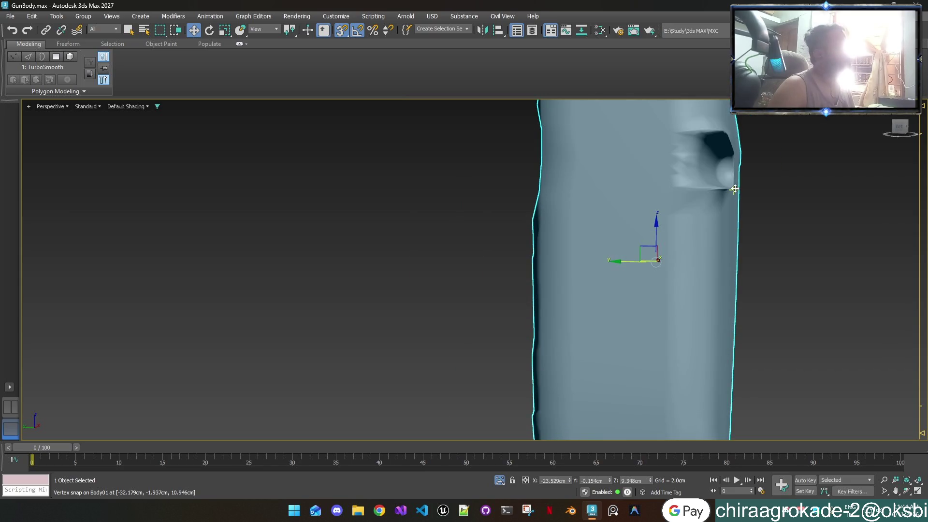
{"action": "left_click", "coordinate": [245, 215]}
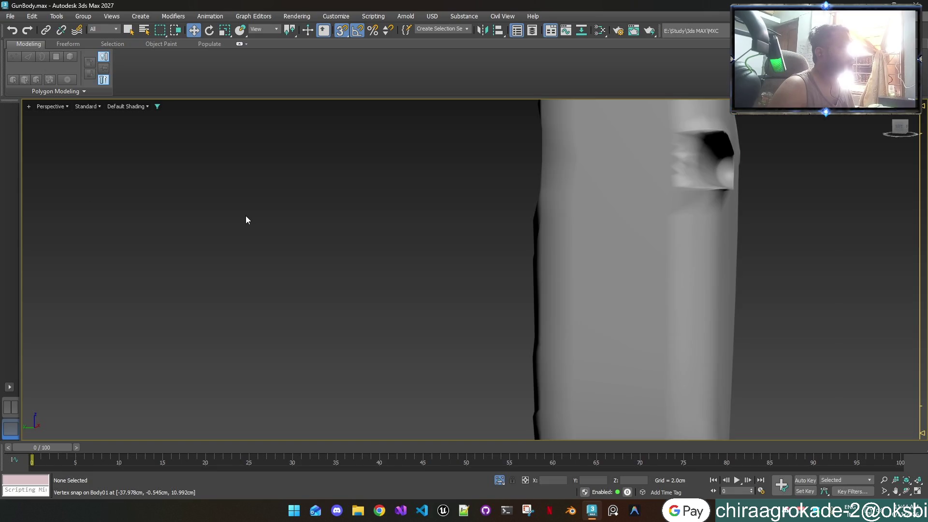
Step: Show edged faces again, reselect the body and return to the unsmoothed editable poly
{"action": "key", "text": "F4"}
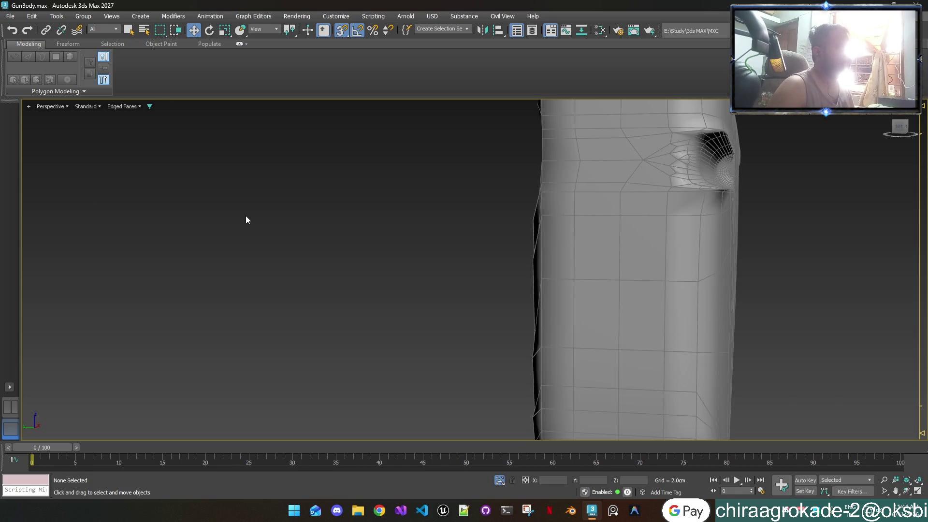
{"action": "key", "text": "ctrl+a"}
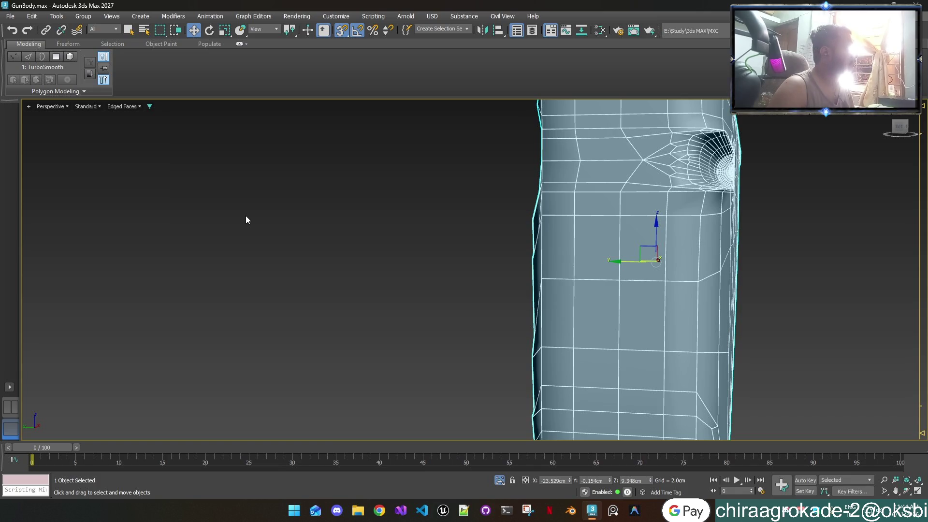
{"action": "key", "text": "1"}
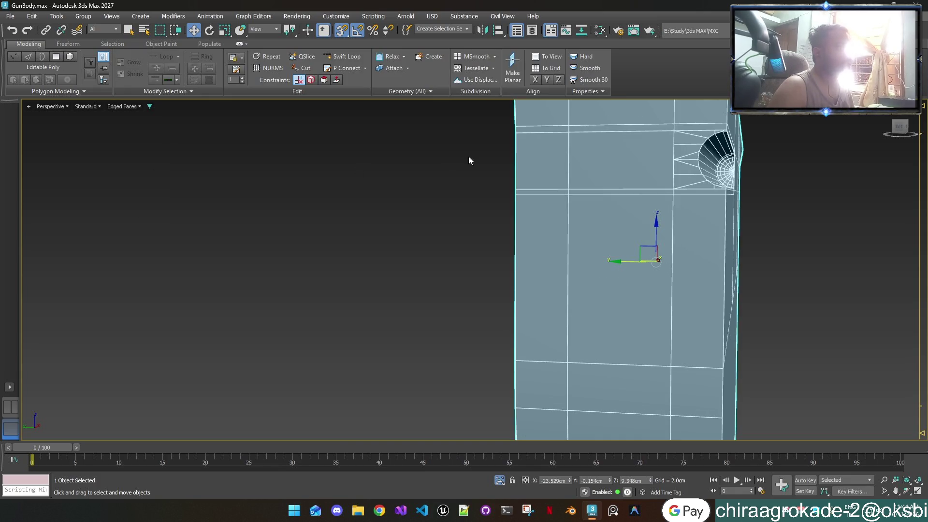
{"action": "scroll", "coordinate": [662, 167], "scroll_direction": "up", "scroll_amount": 2}
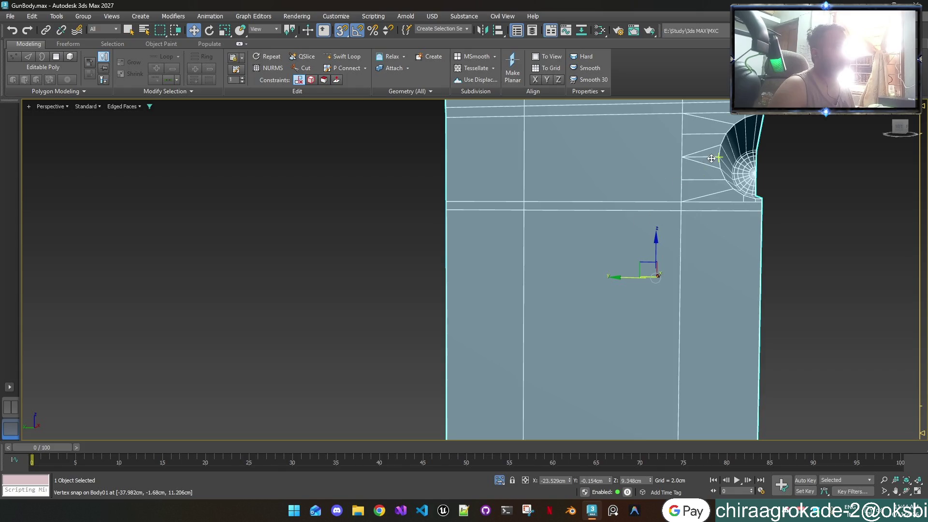
{"action": "middle_click_drag", "start_coordinate": [662, 167], "coordinate": [694, 172], "text": "alt"}
{"action": "scroll", "coordinate": [693, 172], "scroll_direction": "up", "scroll_amount": 1}
{"action": "scroll", "coordinate": [724, 174], "scroll_direction": "up", "scroll_amount": 2}
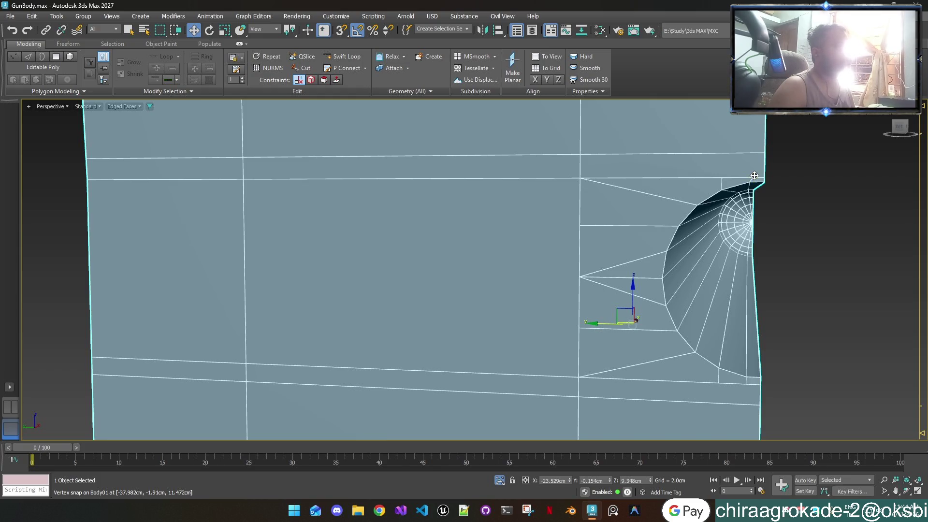
Step: Test-move the groove-end corner vertex, then weld the selected vertices at a 0.01cm threshold
{"action": "key", "text": "1"}
{"action": "left_click", "coordinate": [755, 179]}
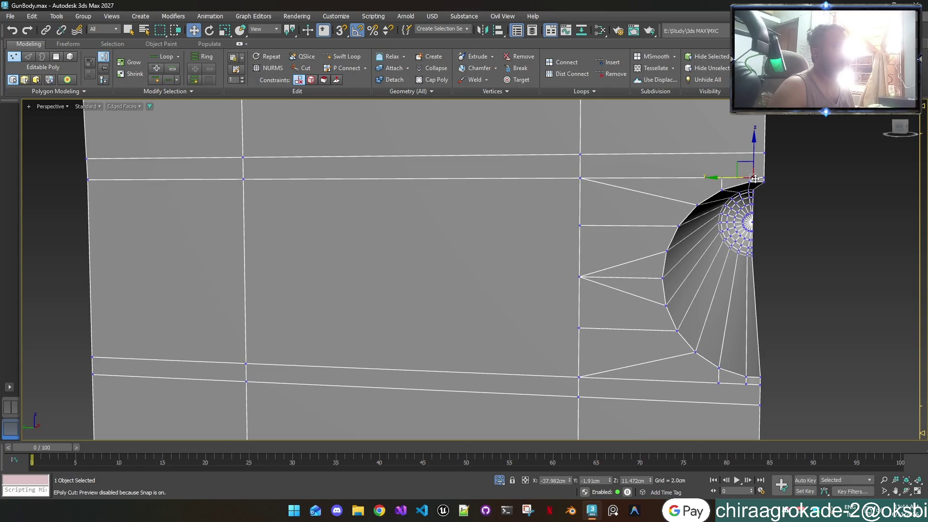
{"action": "left_click_drag", "start_coordinate": [735, 178], "coordinate": [732, 183]}
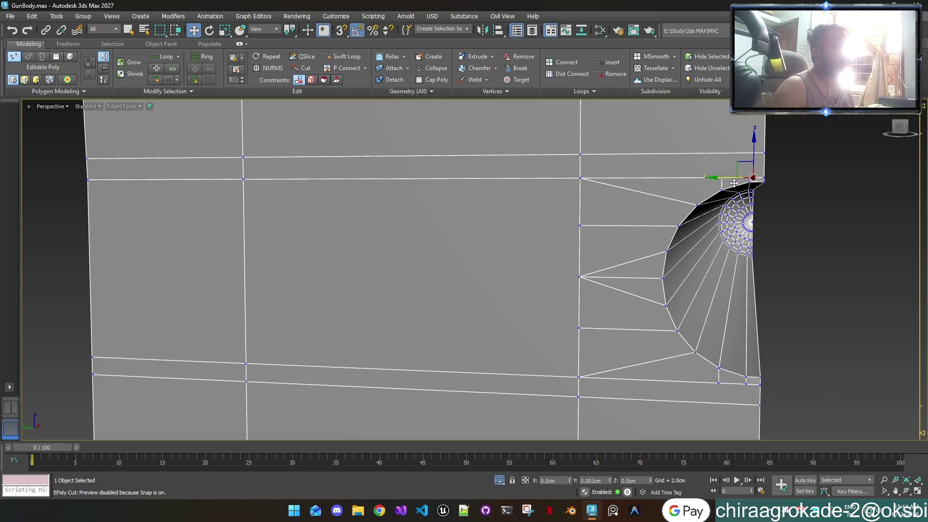
{"action": "left_click", "coordinate": [795, 184]}
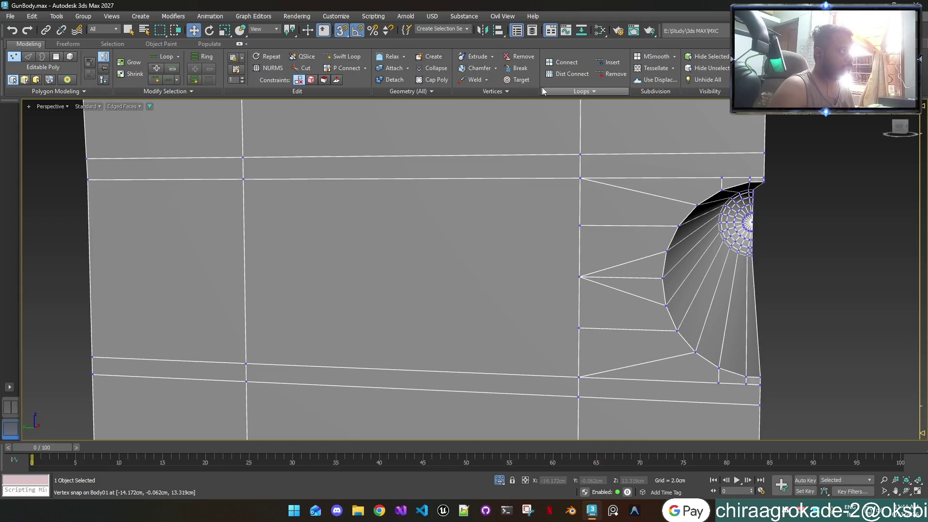
{"action": "key", "text": "2"}
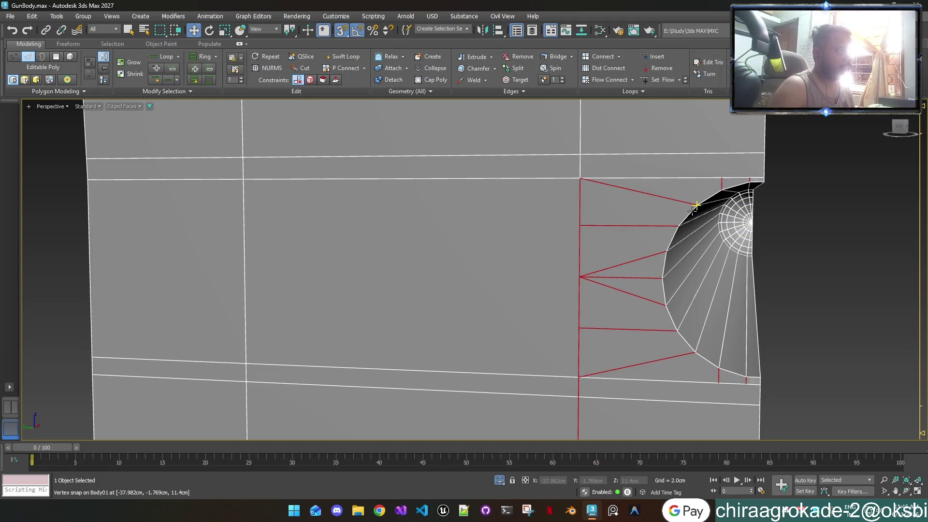
{"action": "key", "text": "1"}
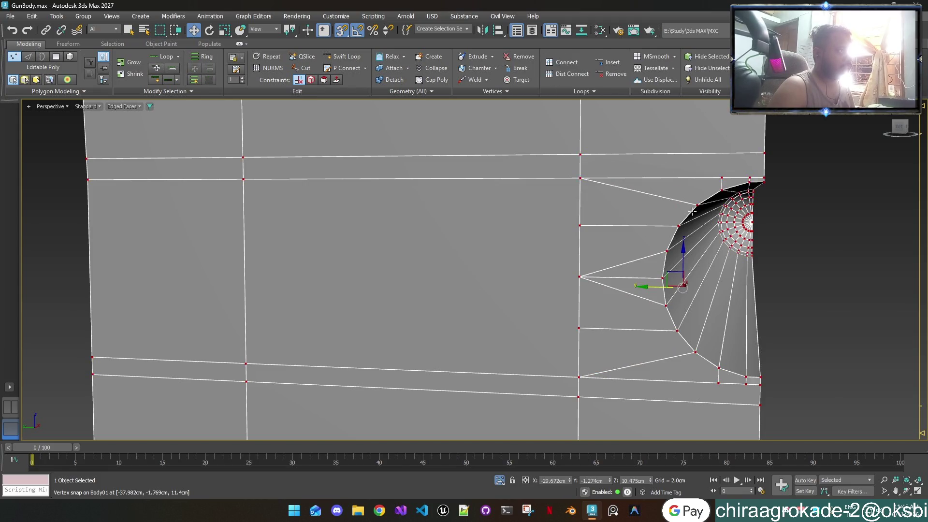
{"action": "left_click", "coordinate": [486, 82]}
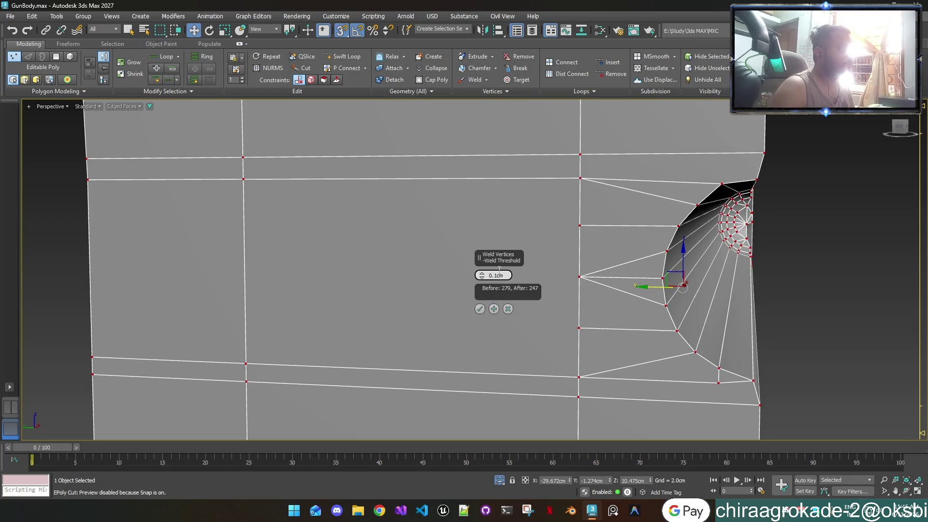
{"action": "type", "text": "0.01"}
{"action": "key", "text": "Return"}
{"action": "middle_click_drag", "start_coordinate": [518, 289], "coordinate": [542, 210], "text": "alt"}
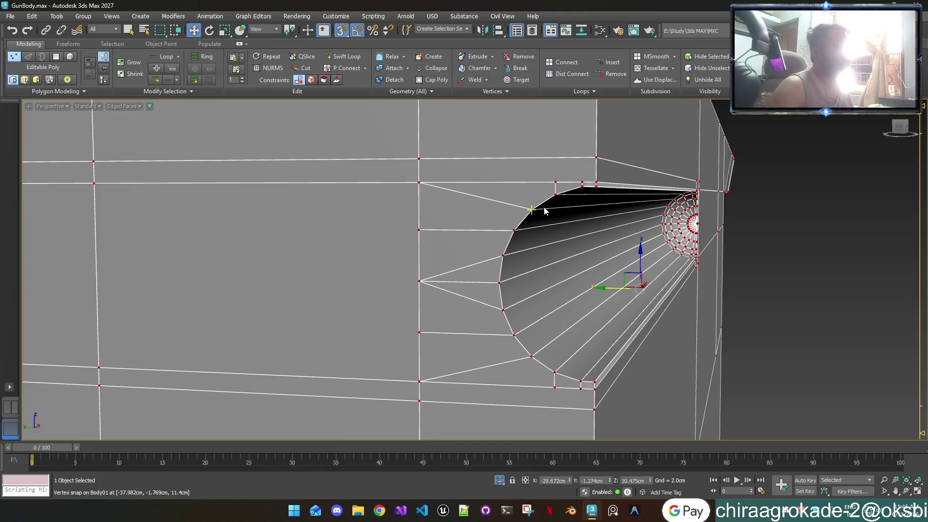
Step: Select the groove opening's rim edge loop and face the opening
{"action": "key", "text": "2"}
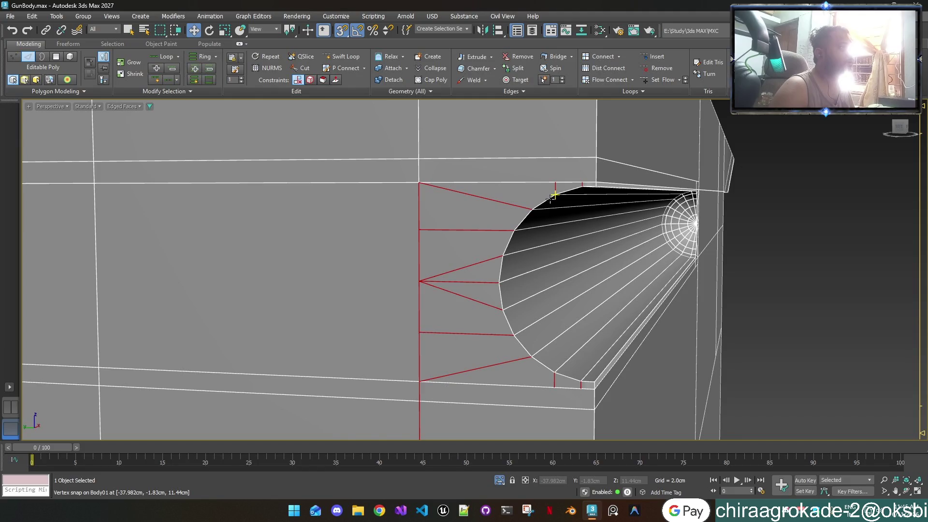
{"action": "double_click", "coordinate": [551, 199]}
{"action": "mouse_move", "coordinate": [555, 196]}
{"action": "middle_mouse_down", "text": "alt"}
{"action": "mouse_move", "coordinate": [460, 182]}
{"action": "mouse_move", "coordinate": [477, 173]}
{"action": "middle_mouse_up", "text": "alt"}
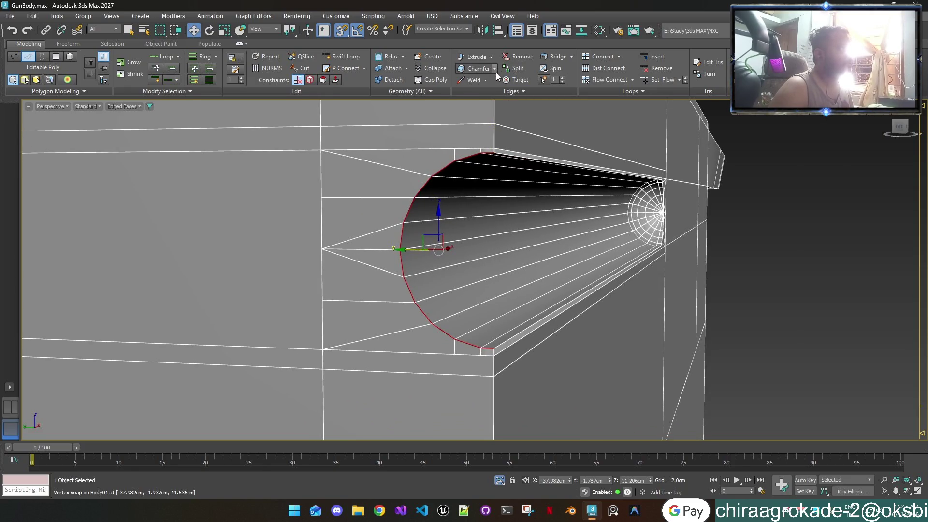
Step: Chamfer the rim loop with a narrow 0.03 cm single-segment chamfer and accept it
{"action": "key", "text": "alt+c"}
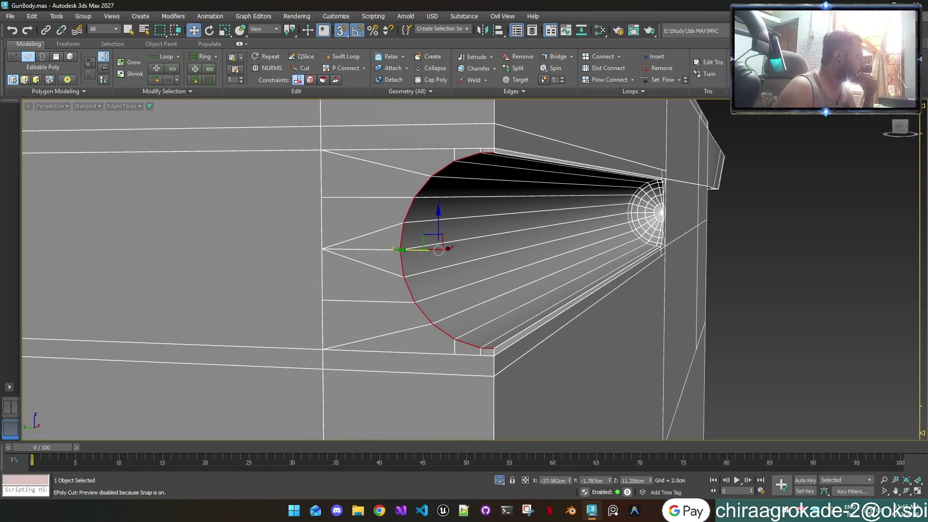
{"action": "key", "text": "ctrl+shift+c"}
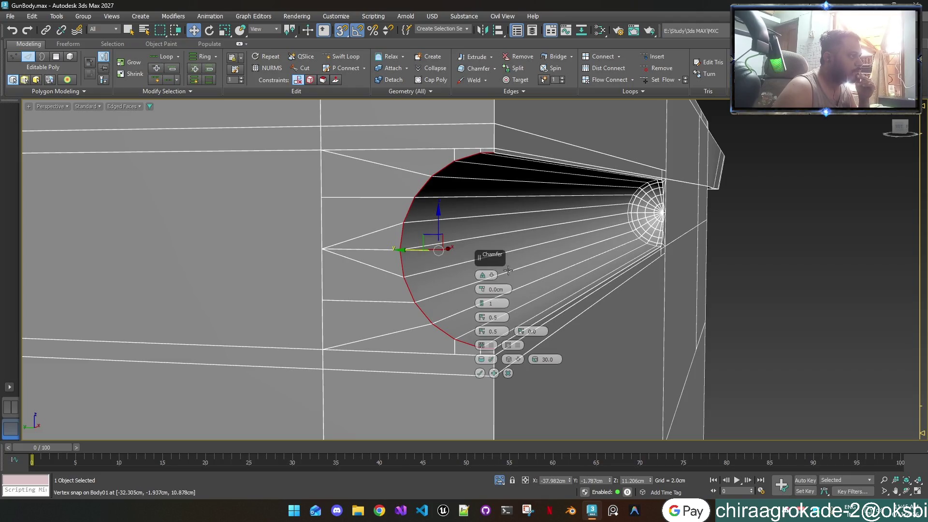
{"action": "mouse_move", "coordinate": [494, 261]}
{"action": "left_mouse_down"}
{"action": "mouse_move", "coordinate": [837, 190]}
{"action": "mouse_move", "coordinate": [827, 220]}
{"action": "left_mouse_up"}
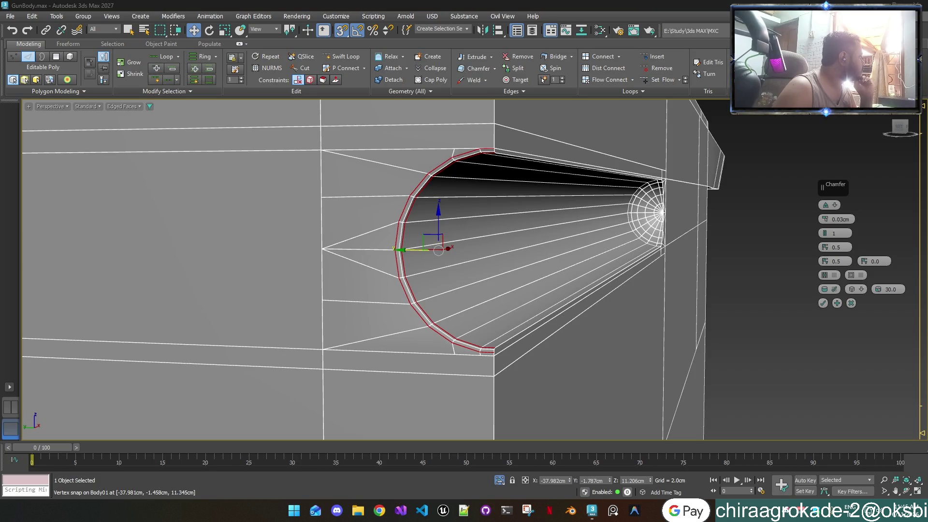
{"action": "key", "text": "alt+c"}
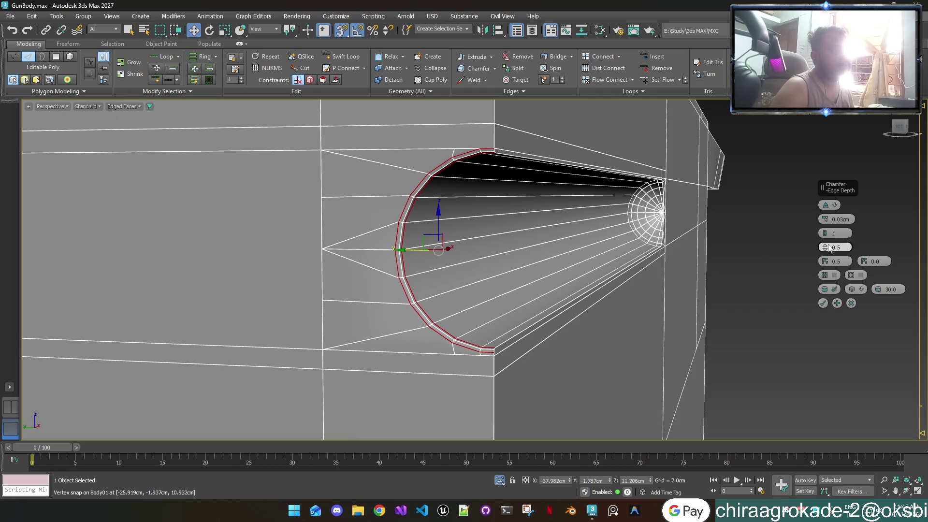
{"action": "mouse_move", "coordinate": [825, 248]}
{"action": "left_mouse_down"}
{"action": "mouse_move", "coordinate": [817, 183]}
{"action": "mouse_move", "coordinate": [793, 288]}
{"action": "mouse_move", "coordinate": [792, 178]}
{"action": "mouse_move", "coordinate": [798, 224]}
{"action": "mouse_move", "coordinate": [828, 242]}
{"action": "left_mouse_up"}
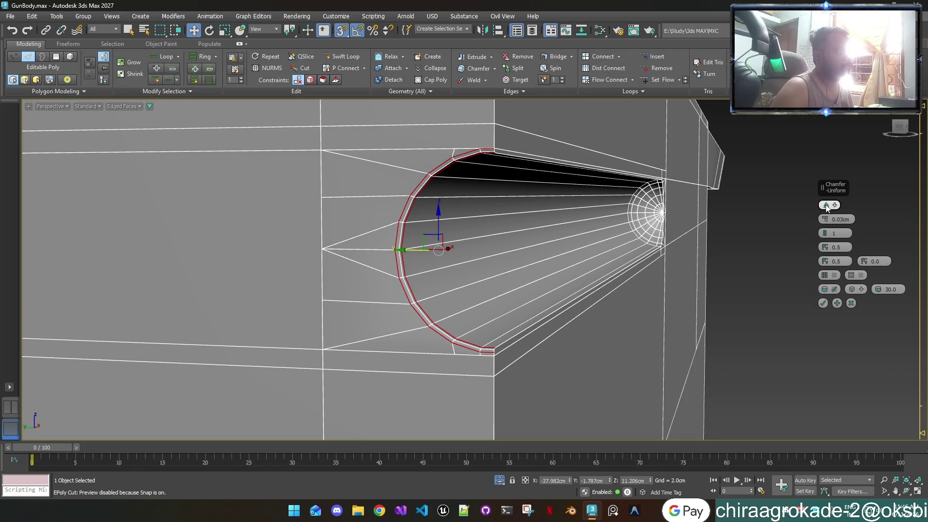
{"action": "scroll", "coordinate": [827, 208], "scroll_direction": "down", "scroll_amount": 1}
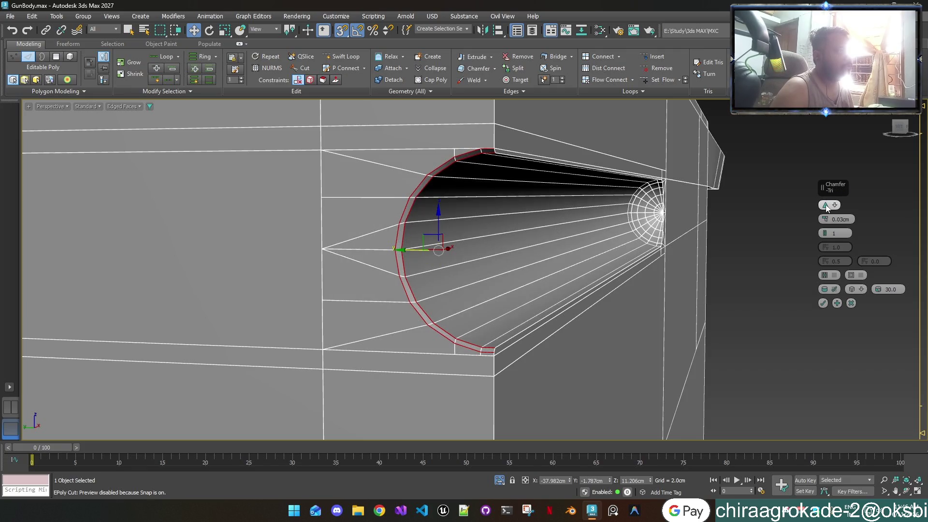
{"action": "scroll", "coordinate": [826, 206], "scroll_direction": "down", "scroll_amount": 1}
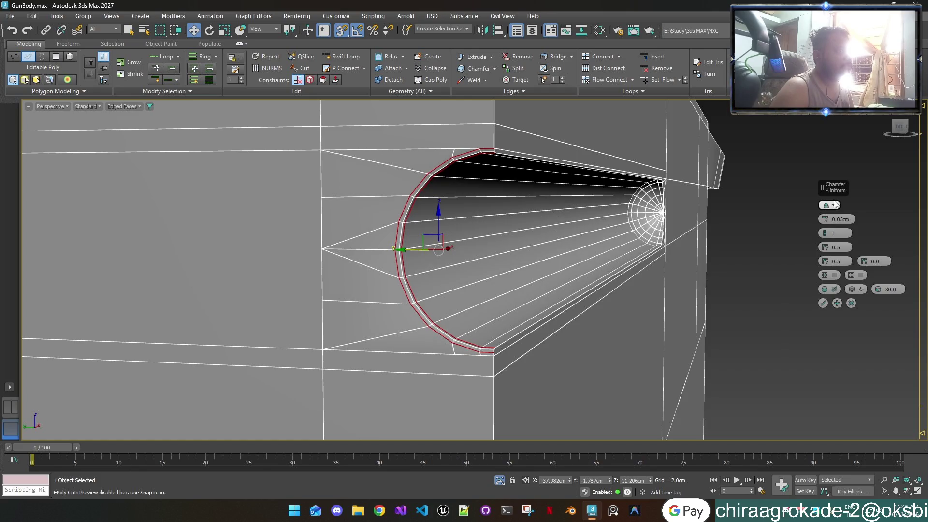
{"action": "scroll", "coordinate": [828, 207], "scroll_direction": "down", "scroll_amount": 1}
{"action": "scroll", "coordinate": [828, 207], "scroll_direction": "up", "scroll_amount": 1}
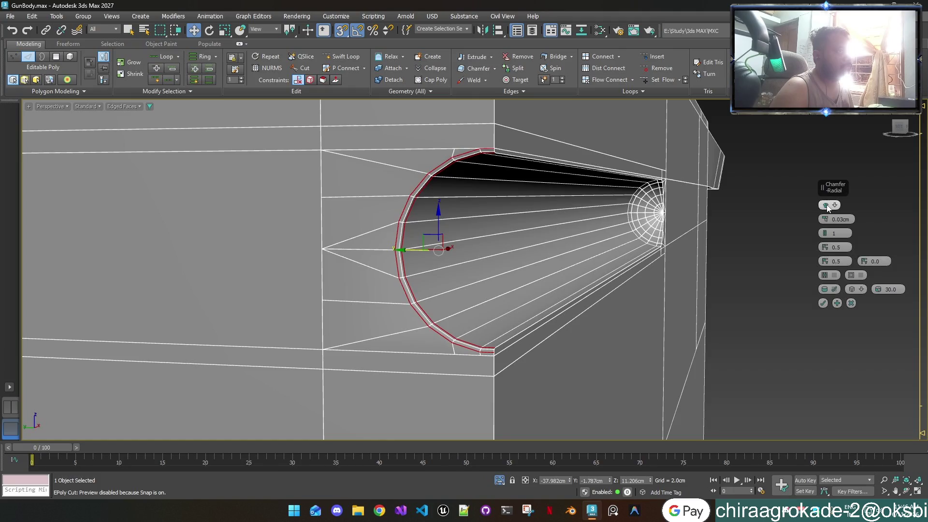
{"action": "scroll", "coordinate": [828, 208], "scroll_direction": "down", "scroll_amount": 1}
{"action": "scroll", "coordinate": [828, 208], "scroll_direction": "up", "scroll_amount": 1}
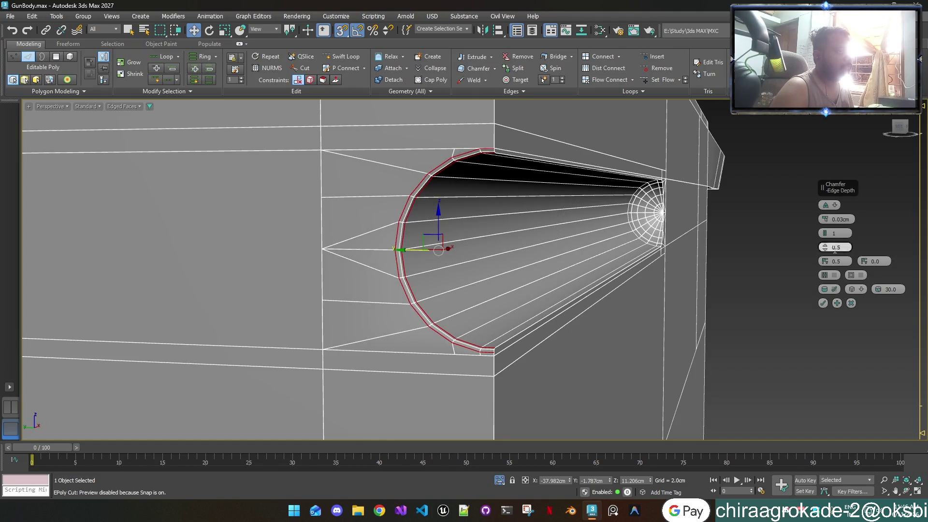
{"action": "left_click", "coordinate": [822, 305]}
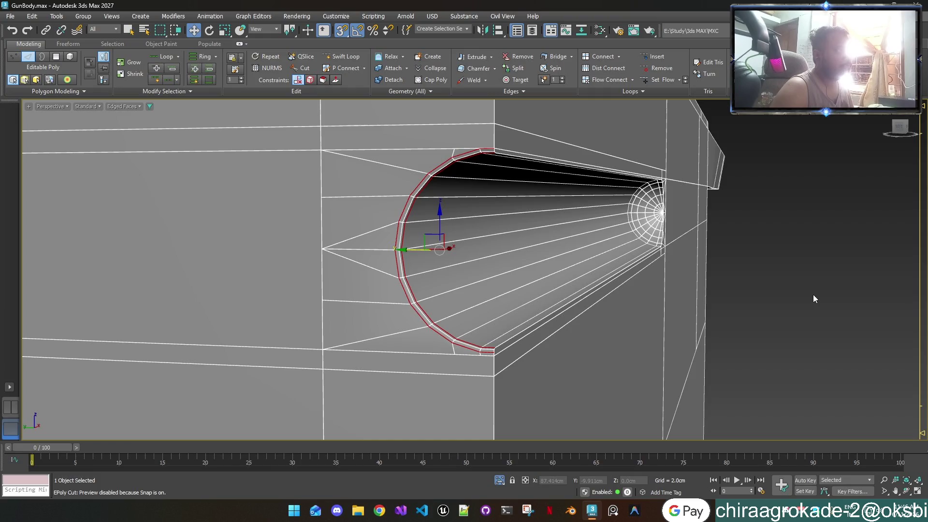
{"action": "scroll", "coordinate": [492, 149], "scroll_direction": "up", "scroll_amount": 3}
{"action": "scroll", "coordinate": [492, 149], "scroll_direction": "down", "scroll_amount": 3}
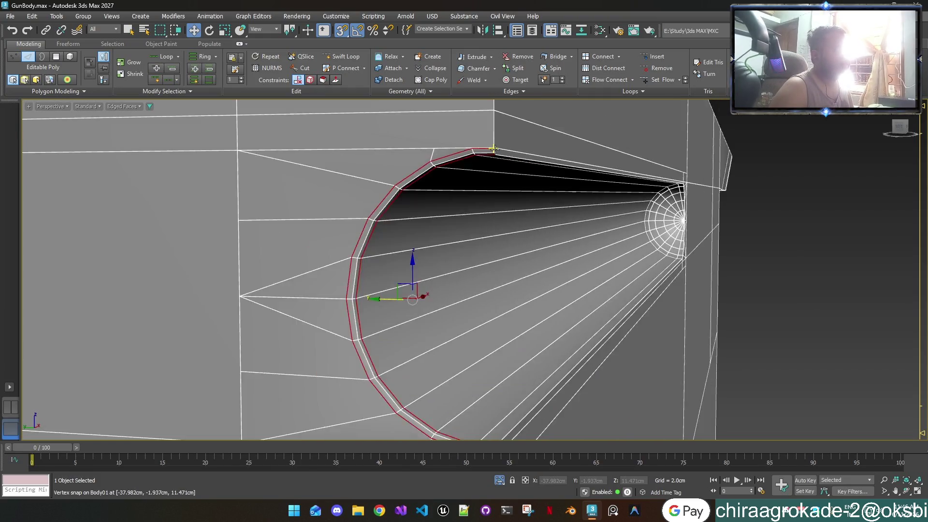
{"action": "scroll", "coordinate": [492, 148], "scroll_direction": "down", "scroll_amount": 2}
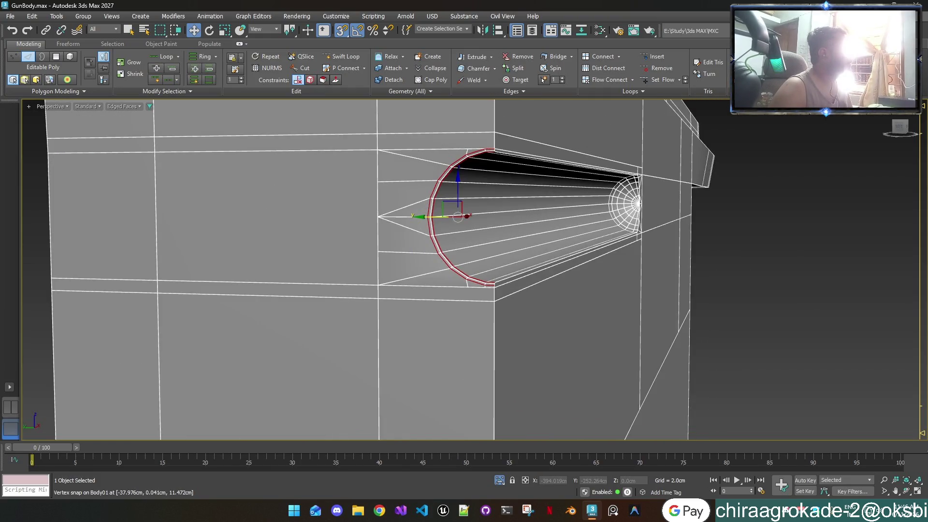
{"action": "key", "text": "6"}
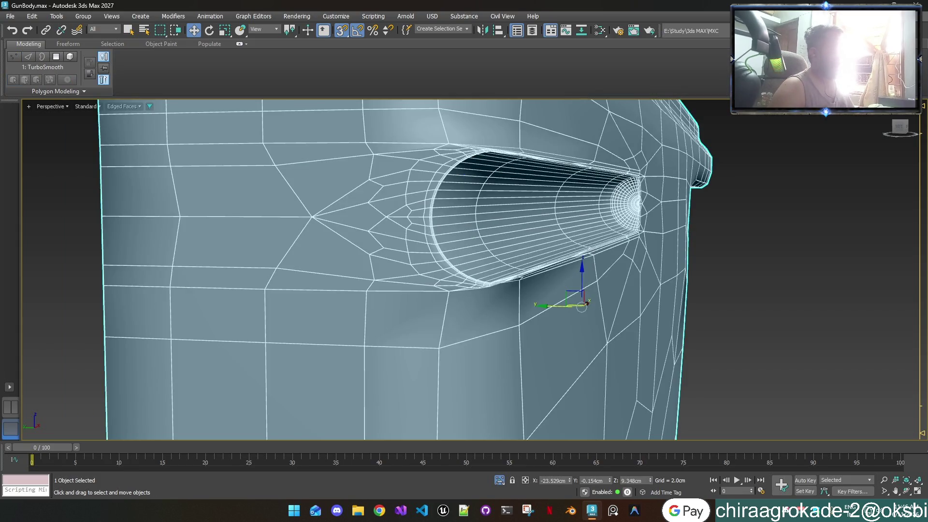
{"action": "key", "text": "F4"}
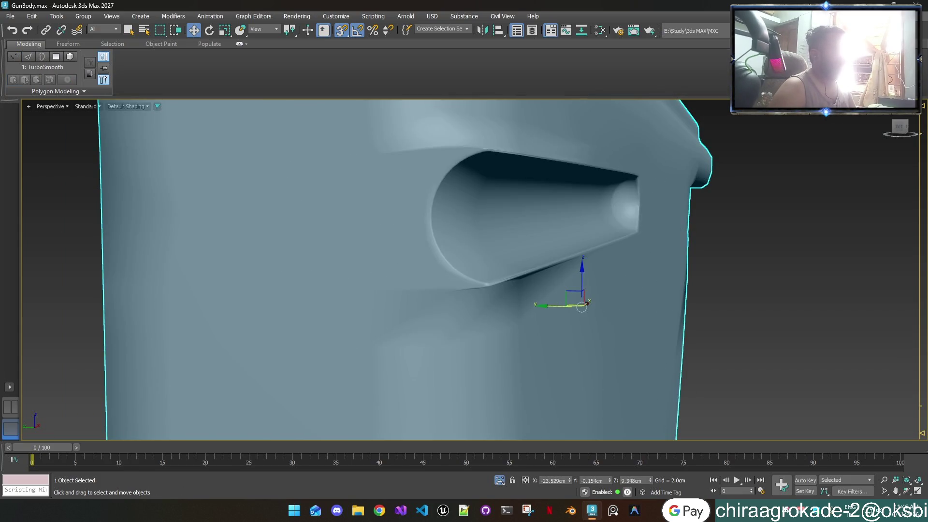
{"action": "key", "text": "F4"}
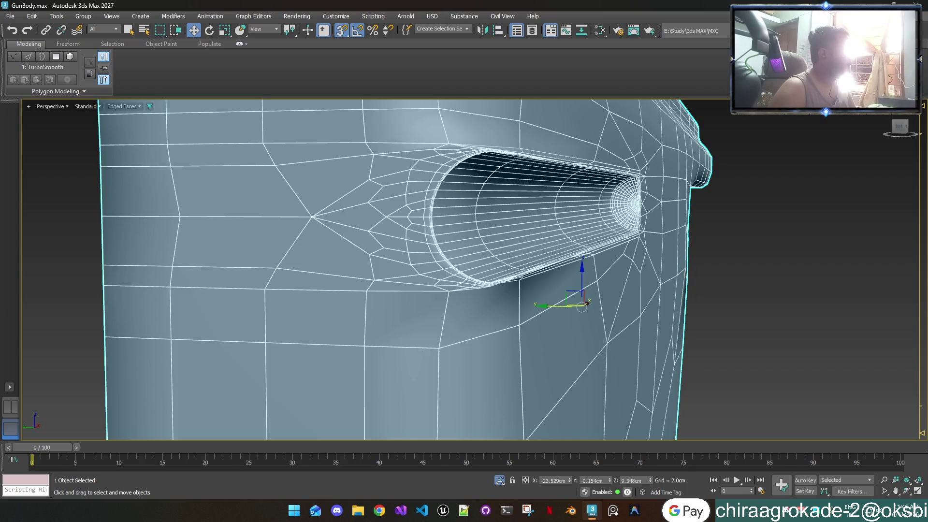
{"action": "key", "text": "6"}
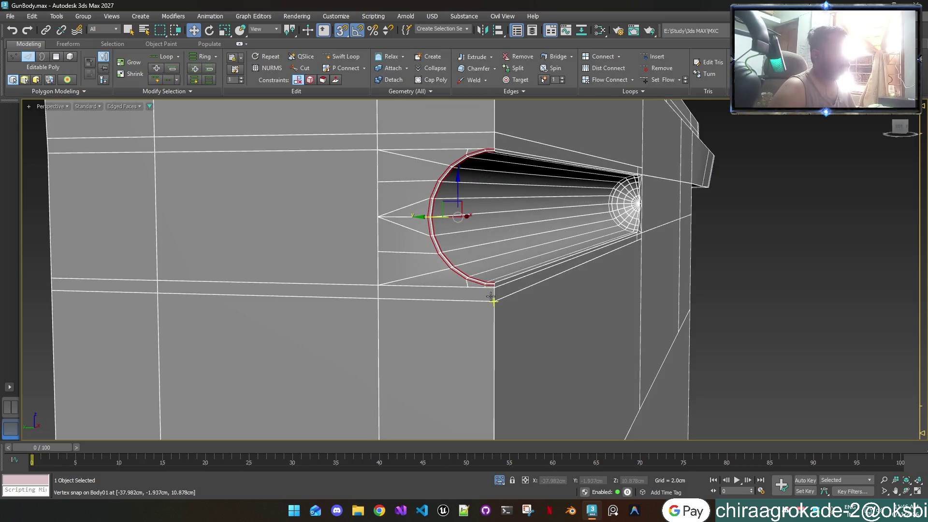
{"action": "scroll", "coordinate": [492, 298], "scroll_direction": "down", "scroll_amount": 1}
{"action": "scroll", "coordinate": [493, 298], "scroll_direction": "down", "scroll_amount": 1}
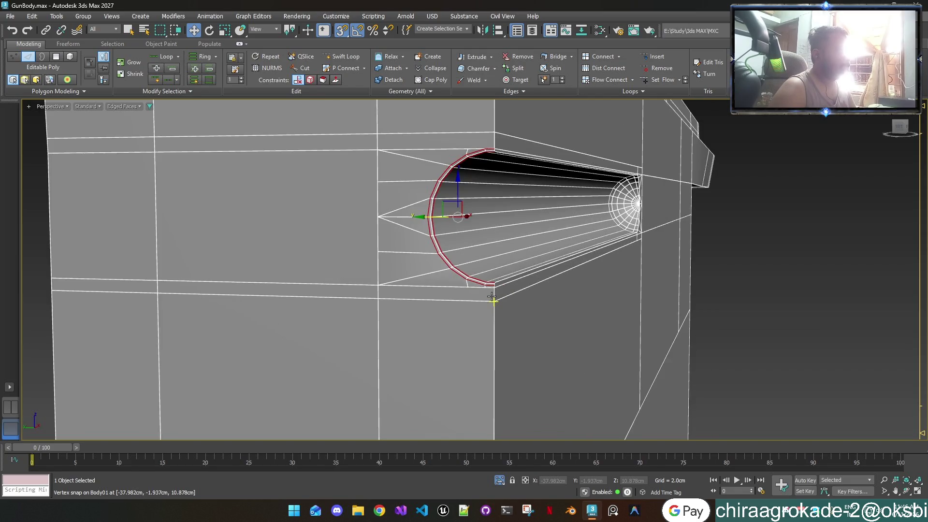
{"action": "scroll", "coordinate": [493, 298], "scroll_direction": "down", "scroll_amount": 1}
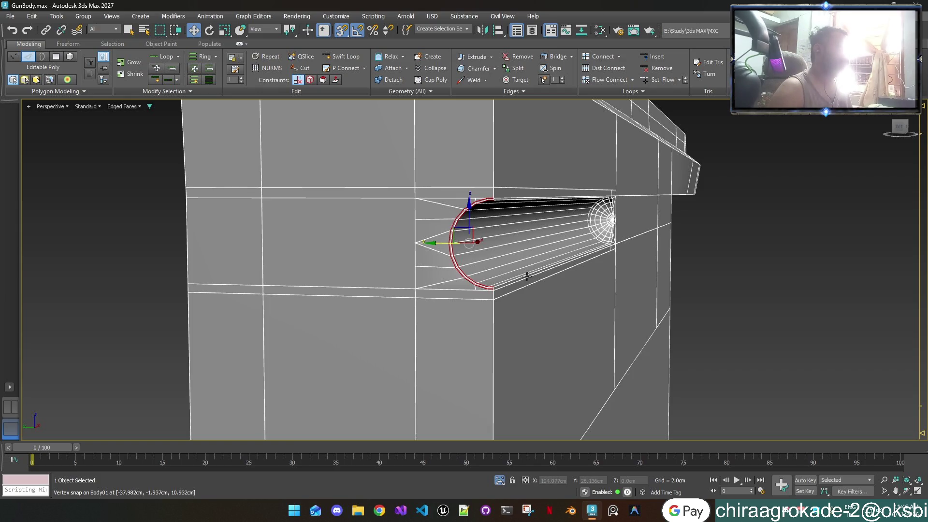
{"action": "scroll", "coordinate": [575, 187], "scroll_direction": "up", "scroll_amount": 2}
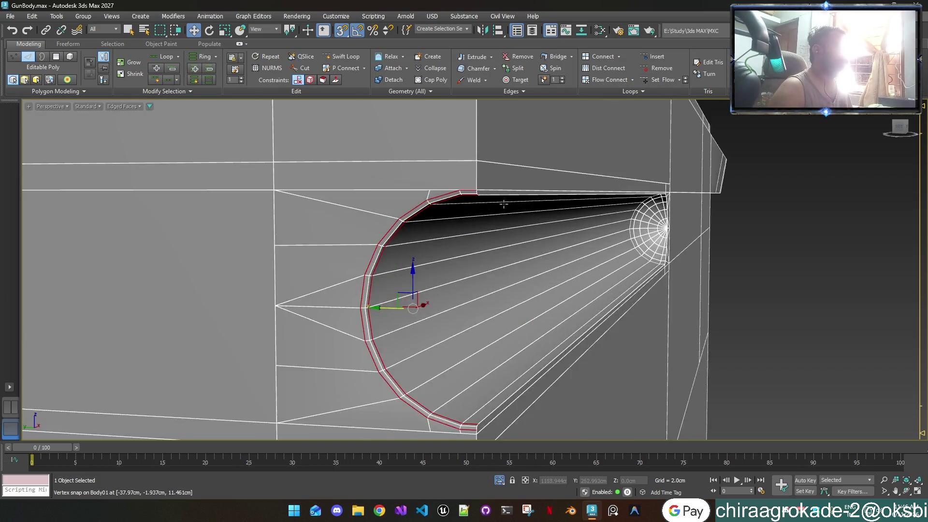
{"action": "scroll", "coordinate": [503, 204], "scroll_direction": "up", "scroll_amount": 1}
{"action": "scroll", "coordinate": [503, 204], "scroll_direction": "down", "scroll_amount": 4}
{"action": "mouse_move", "coordinate": [503, 204]}
{"action": "middle_mouse_down", "text": "alt"}
{"action": "mouse_move", "coordinate": [550, 227]}
{"action": "mouse_move", "coordinate": [594, 207]}
{"action": "middle_mouse_up", "text": "alt"}
{"action": "scroll", "coordinate": [729, 216], "scroll_direction": "up", "scroll_amount": 2}
{"action": "mouse_move", "coordinate": [729, 215]}
{"action": "middle_mouse_down"}
{"action": "mouse_move", "coordinate": [291, 195]}
{"action": "mouse_move", "coordinate": [326, 242]}
{"action": "mouse_move", "coordinate": [497, 244]}
{"action": "mouse_move", "coordinate": [484, 242]}
{"action": "middle_mouse_up"}
{"action": "scroll", "coordinate": [292, 195], "scroll_direction": "down", "scroll_amount": 3}
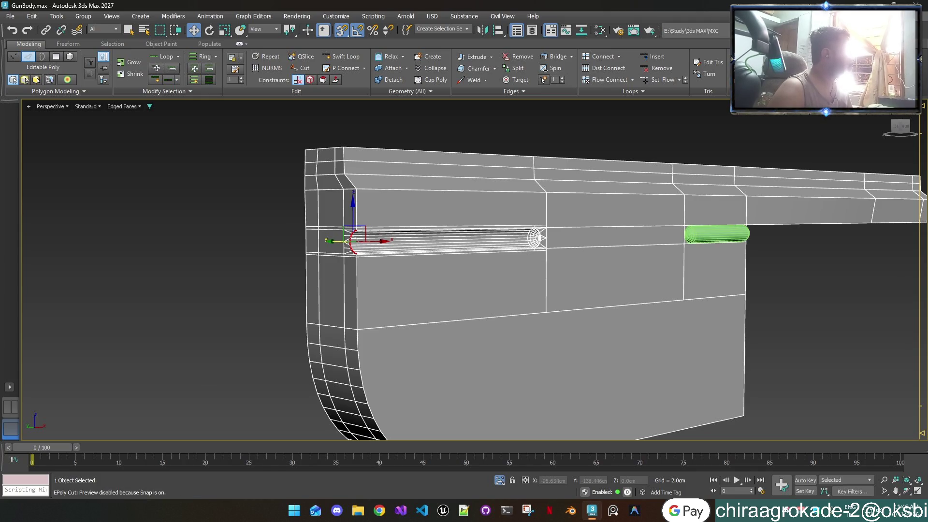
Step: Preview the smoothing, leave edge level and Boolean-subtract the capsule to carve the rounded groove
{"action": "key", "text": "Page_Up"}
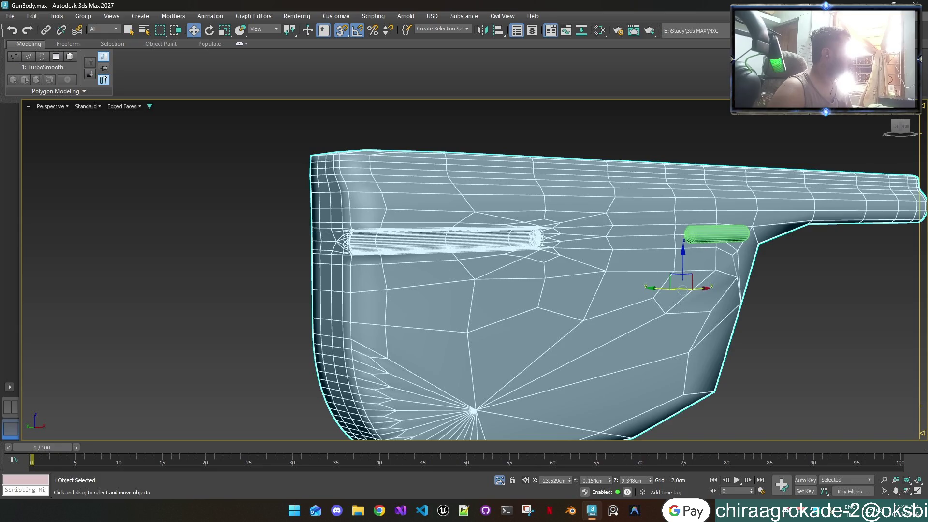
{"action": "key", "text": "Page_Down"}
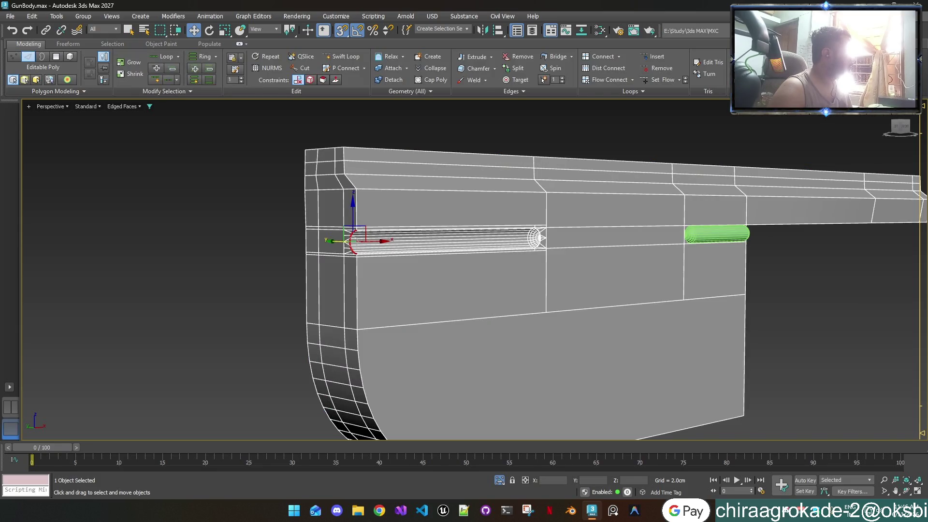
{"action": "key", "text": "2"}
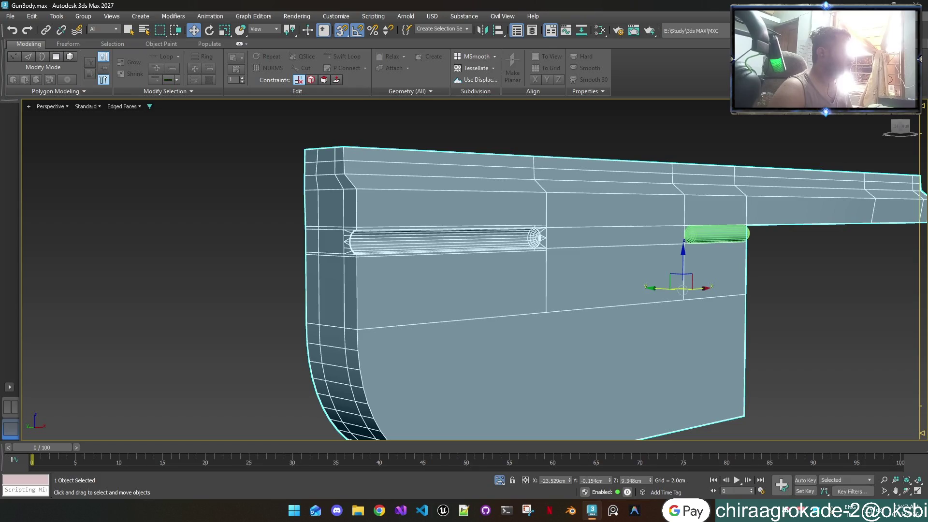
{"action": "key", "text": "alt+c"}
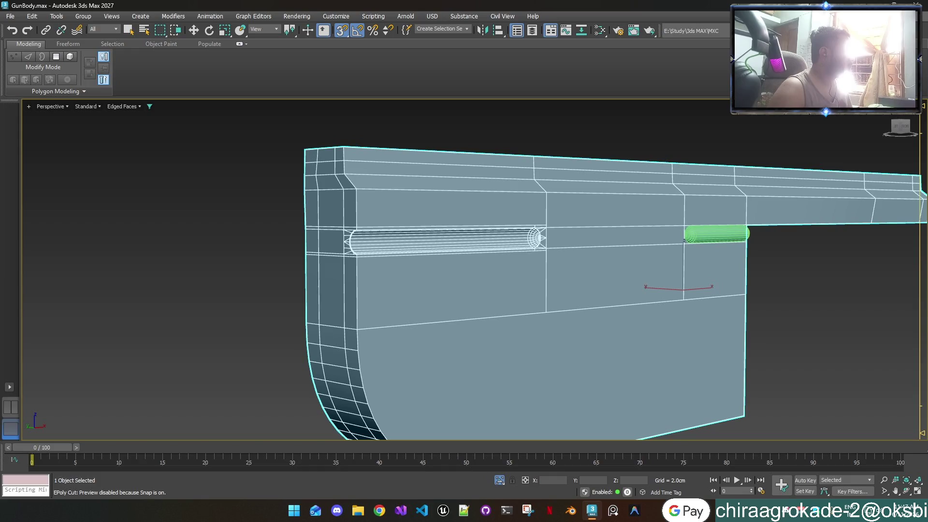
{"action": "key", "text": "ctrl+z"}
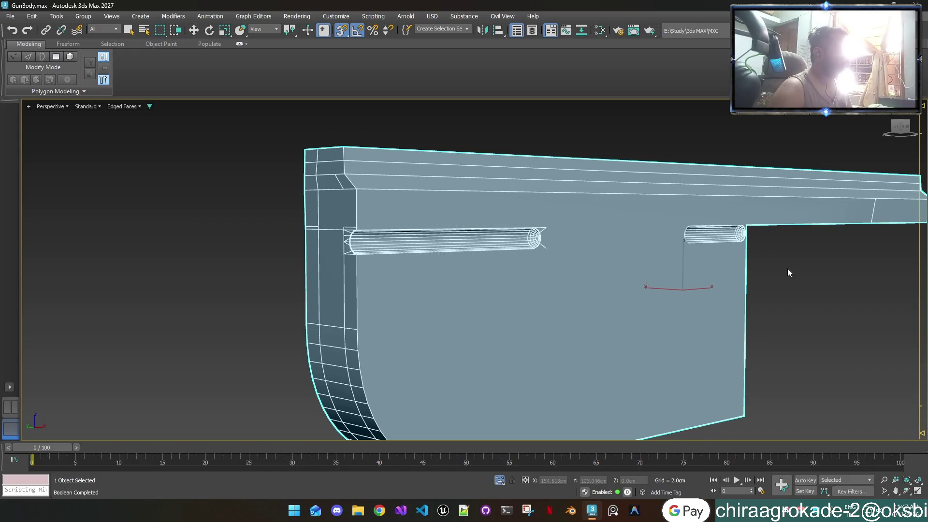
Step: View the groove end side-on and toggle See-Through so the cutter shows inside the transparent body
{"action": "middle_click_drag", "start_coordinate": [760, 242], "coordinate": [737, 242], "text": "alt"}
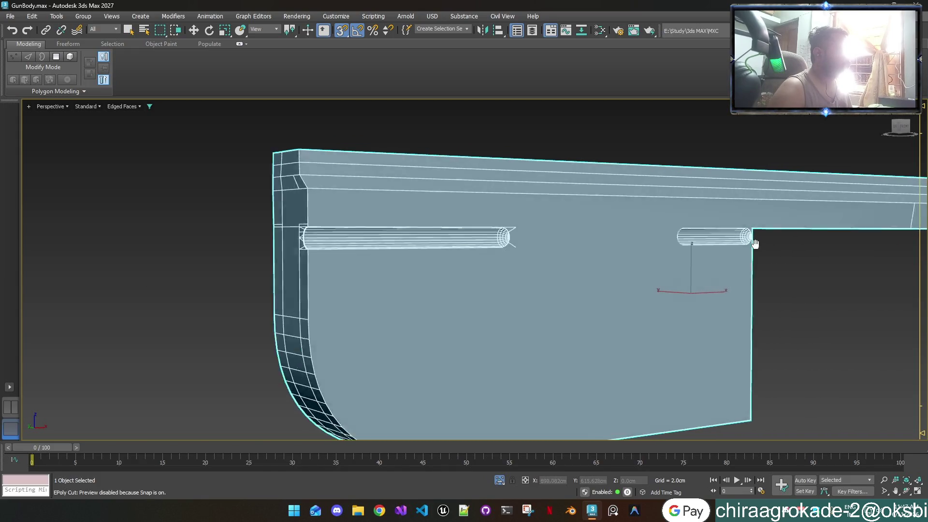
{"action": "scroll", "coordinate": [738, 241], "scroll_direction": "up", "scroll_amount": 1}
{"action": "scroll", "coordinate": [740, 243], "scroll_direction": "up", "scroll_amount": 2}
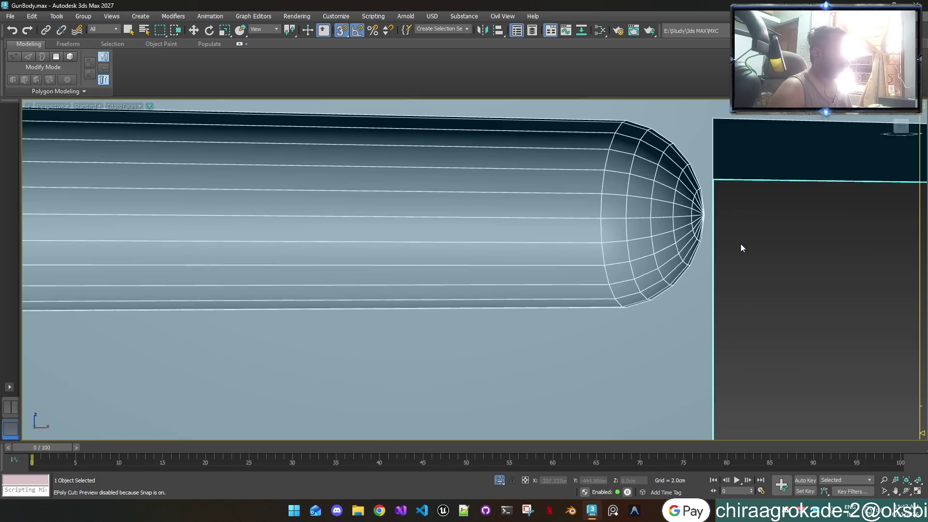
{"action": "scroll", "coordinate": [738, 244], "scroll_direction": "down", "scroll_amount": 2}
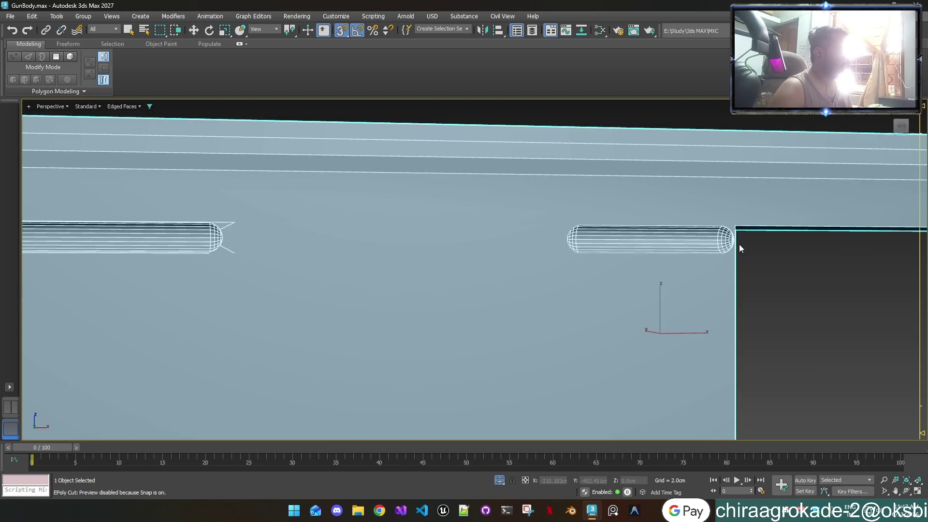
{"action": "scroll", "coordinate": [219, 253], "scroll_direction": "up", "scroll_amount": 2}
{"action": "scroll", "coordinate": [217, 250], "scroll_direction": "down", "scroll_amount": 2}
{"action": "scroll", "coordinate": [217, 250], "scroll_direction": "down", "scroll_amount": 1}
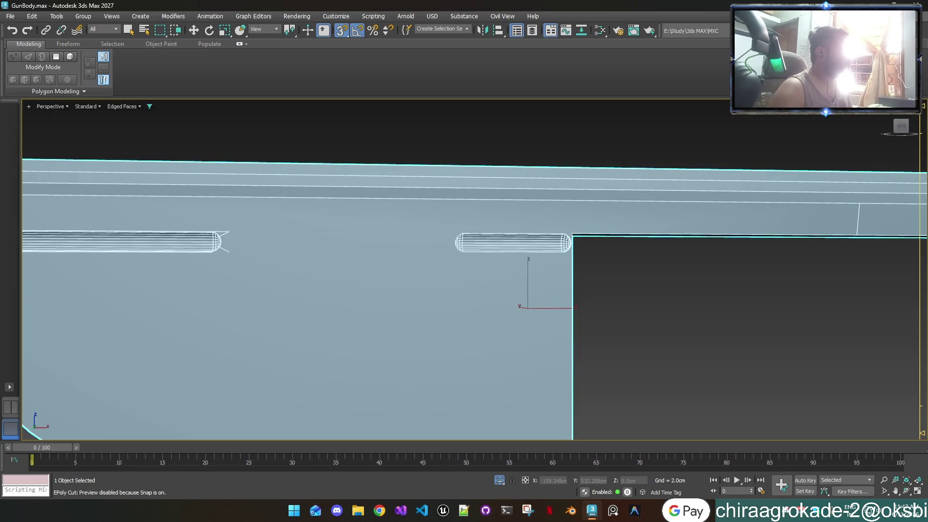
{"action": "key", "text": "ctrl+z"}
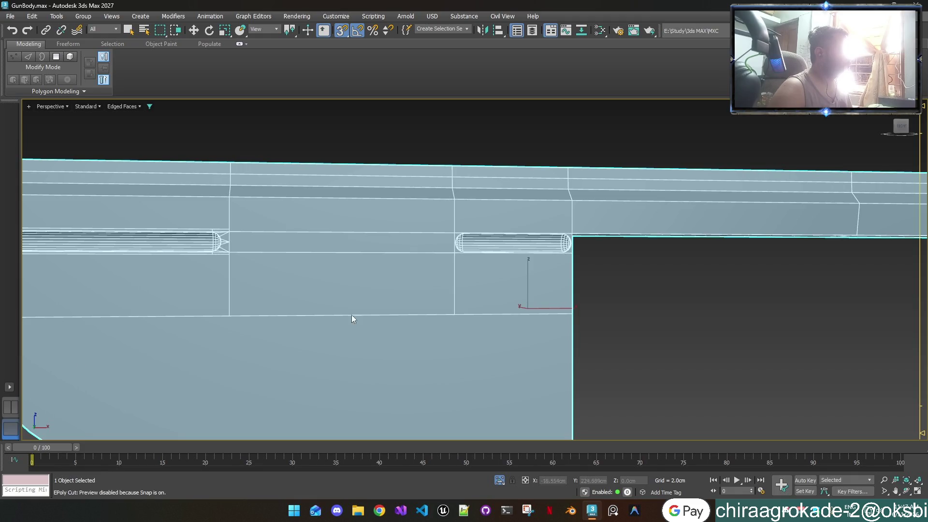
{"action": "scroll", "coordinate": [514, 251], "scroll_direction": "up", "scroll_amount": 3}
{"action": "scroll", "coordinate": [515, 251], "scroll_direction": "up", "scroll_amount": 2}
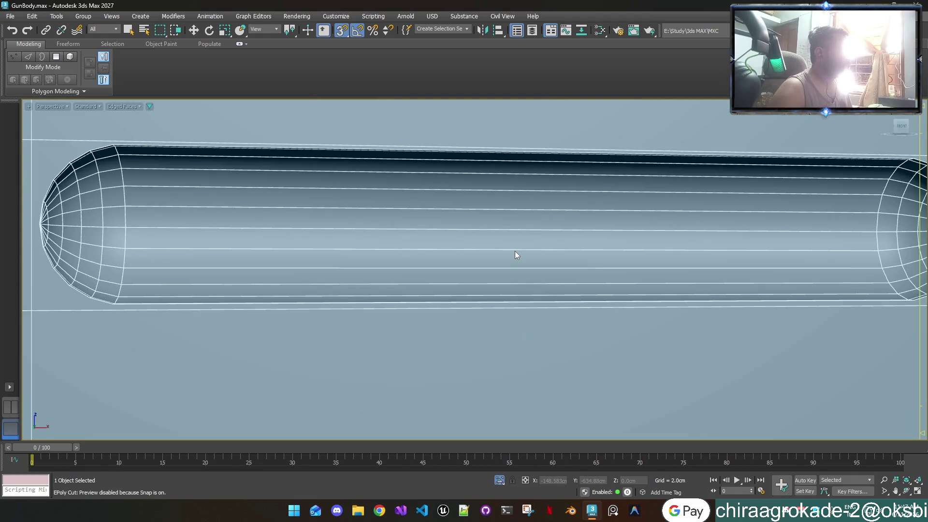
{"action": "scroll", "coordinate": [515, 252], "scroll_direction": "down", "scroll_amount": 5}
{"action": "scroll", "coordinate": [515, 252], "scroll_direction": "down", "scroll_amount": 2}
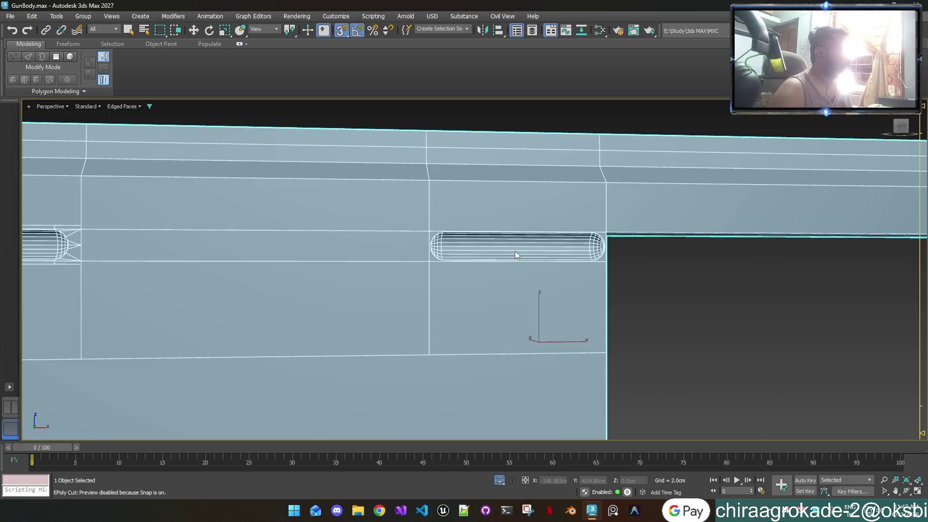
{"action": "middle_click_drag", "start_coordinate": [515, 251], "coordinate": [605, 261]}
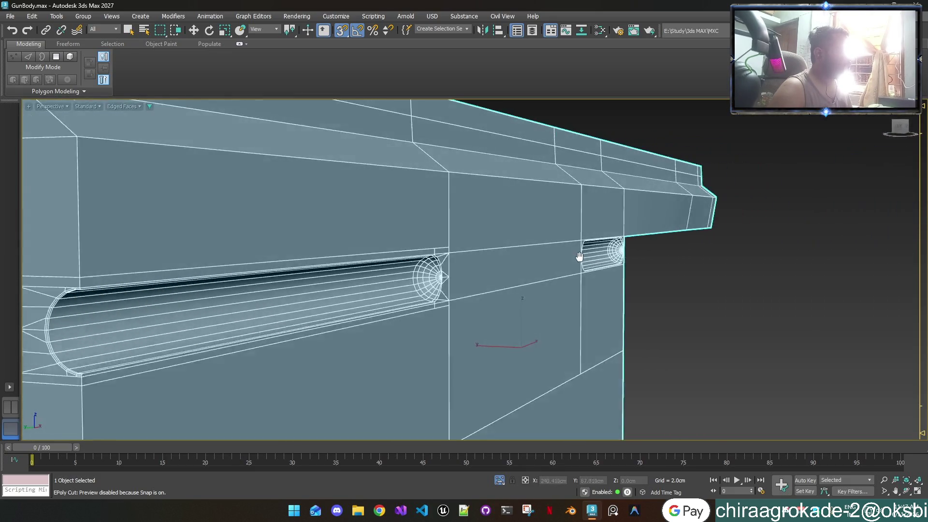
{"action": "scroll", "coordinate": [605, 261], "scroll_direction": "up", "scroll_amount": 5}
{"action": "scroll", "coordinate": [603, 252], "scroll_direction": "up", "scroll_amount": 1}
{"action": "scroll", "coordinate": [603, 251], "scroll_direction": "down", "scroll_amount": 5}
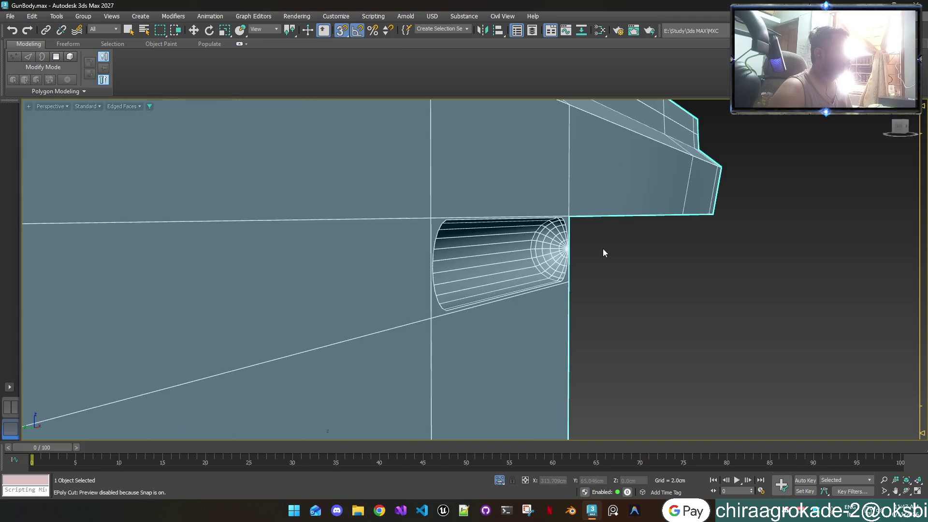
{"action": "scroll", "coordinate": [582, 251], "scroll_direction": "up", "scroll_amount": 1}
{"action": "scroll", "coordinate": [585, 251], "scroll_direction": "down", "scroll_amount": 1}
{"action": "scroll", "coordinate": [585, 251], "scroll_direction": "down", "scroll_amount": 2}
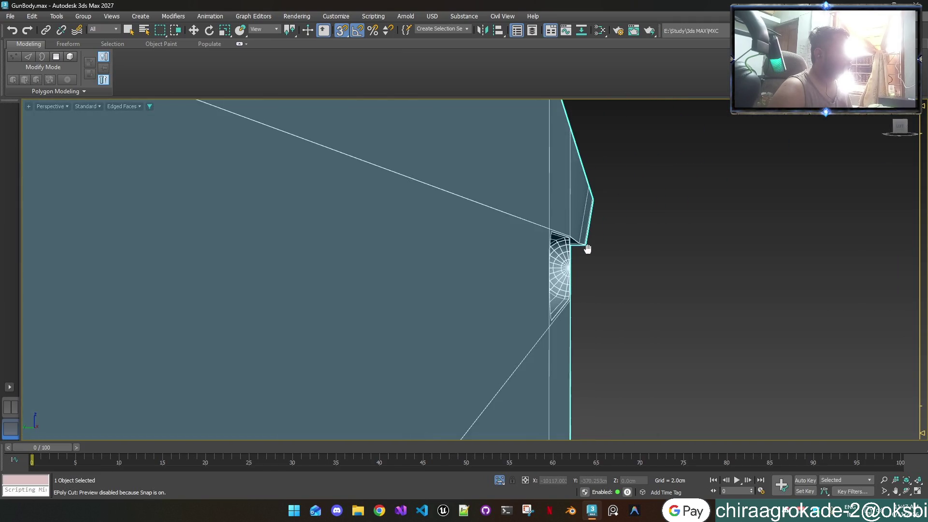
{"action": "scroll", "coordinate": [588, 248], "scroll_direction": "down", "scroll_amount": 1}
{"action": "scroll", "coordinate": [583, 249], "scroll_direction": "up", "scroll_amount": 2}
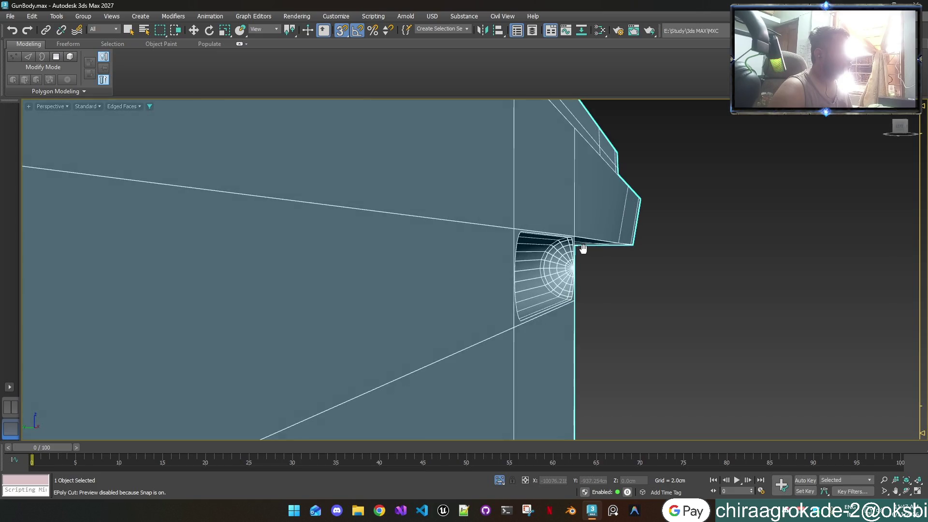
{"action": "scroll", "coordinate": [581, 254], "scroll_direction": "up", "scroll_amount": 3}
{"action": "scroll", "coordinate": [581, 263], "scroll_direction": "down", "scroll_amount": 3}
{"action": "scroll", "coordinate": [578, 267], "scroll_direction": "up", "scroll_amount": 3}
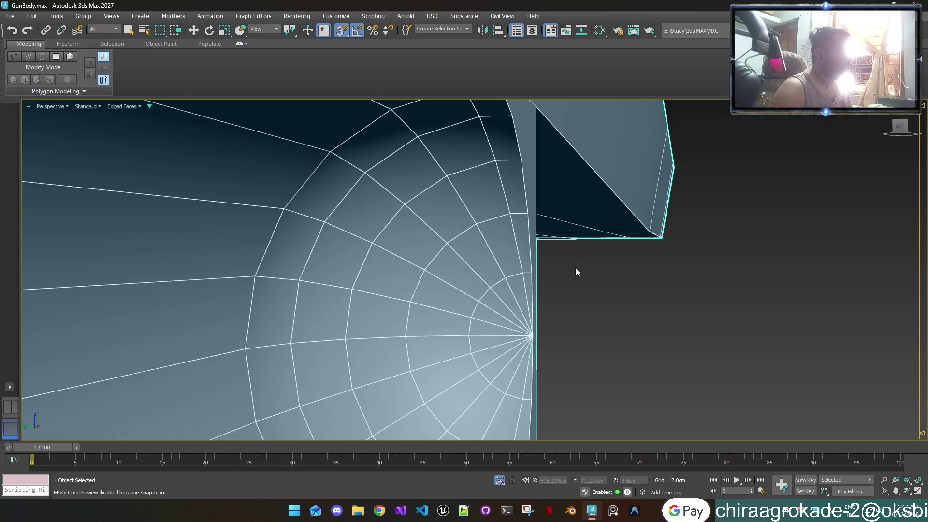
{"action": "scroll", "coordinate": [571, 277], "scroll_direction": "down", "scroll_amount": 3}
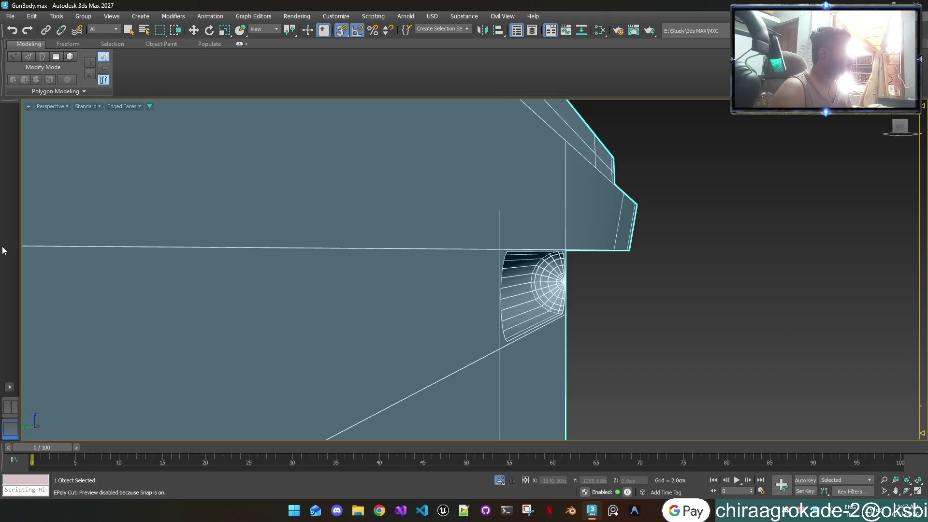
{"action": "key", "text": "alt+x"}
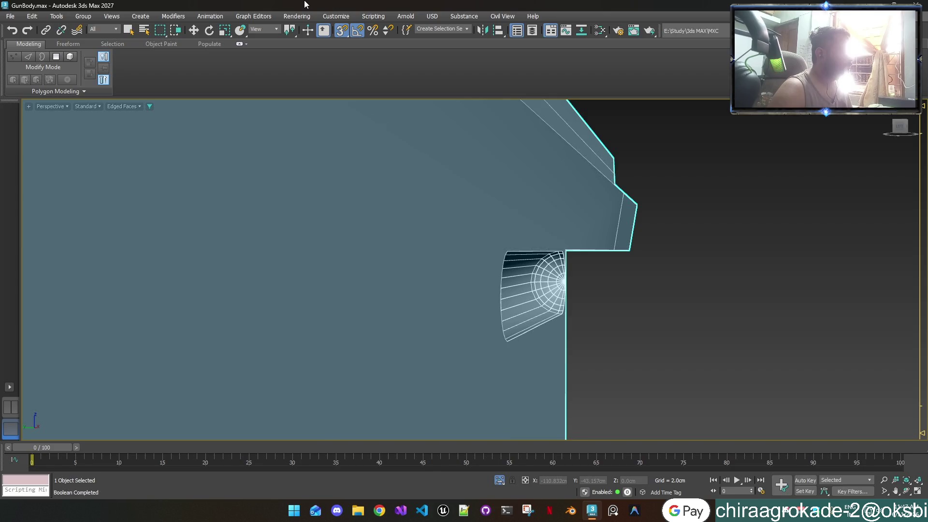
{"action": "key", "text": "alt+x"}
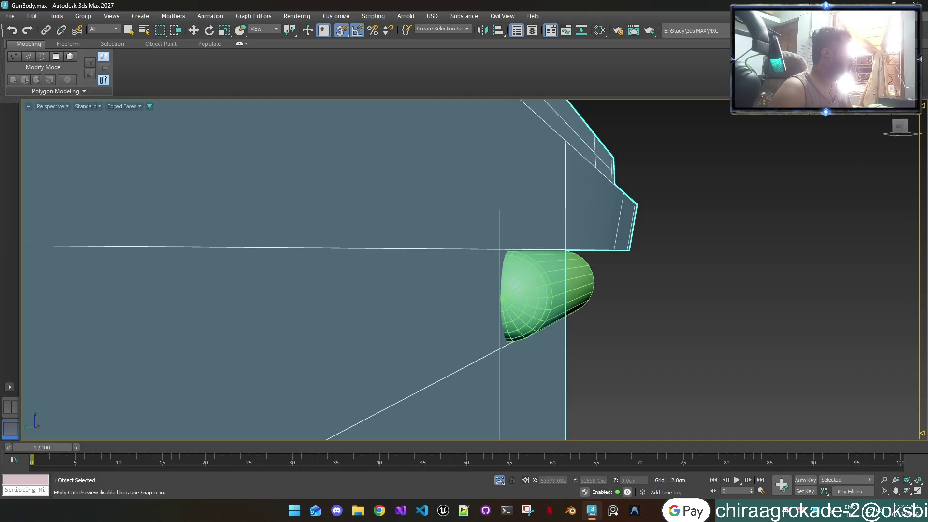
Step: Move the sphere cutter and snap it precisely onto the groove's end vertex
{"action": "left_click", "coordinate": [536, 290]}
{"action": "key", "text": "w"}
{"action": "scroll", "coordinate": [524, 280], "scroll_direction": "up", "scroll_amount": 2}
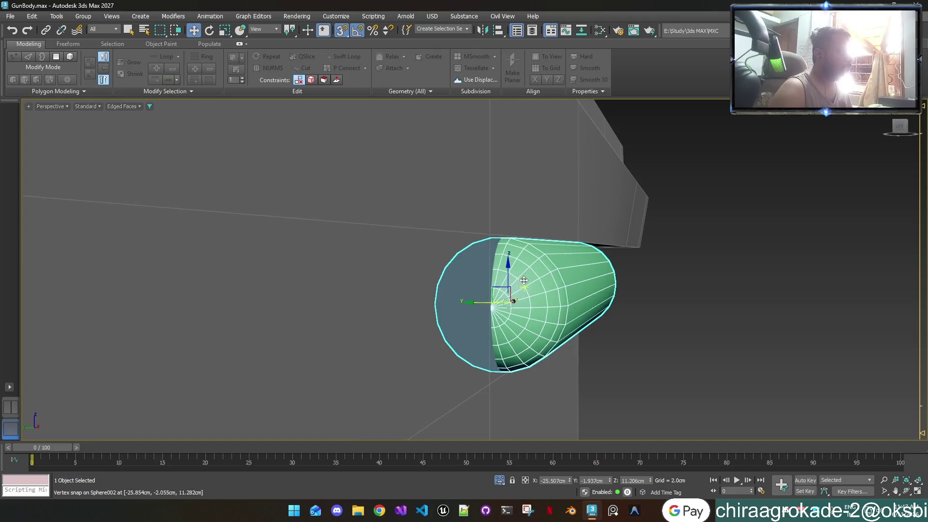
{"action": "mouse_move", "coordinate": [481, 303]}
{"action": "left_mouse_down"}
{"action": "mouse_move", "coordinate": [517, 308]}
{"action": "mouse_move", "coordinate": [480, 304]}
{"action": "left_mouse_up"}
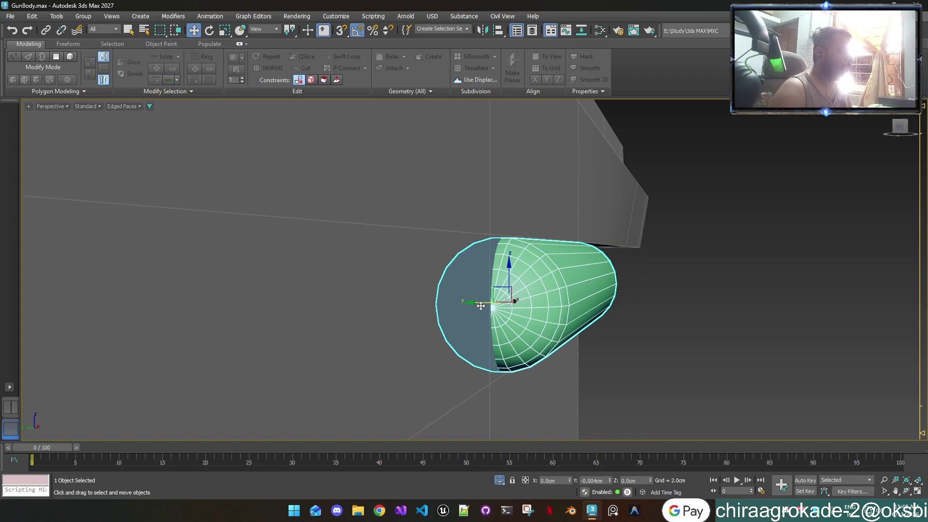
{"action": "scroll", "coordinate": [479, 305], "scroll_direction": "up", "scroll_amount": 3}
{"action": "scroll", "coordinate": [503, 304], "scroll_direction": "up", "scroll_amount": 4}
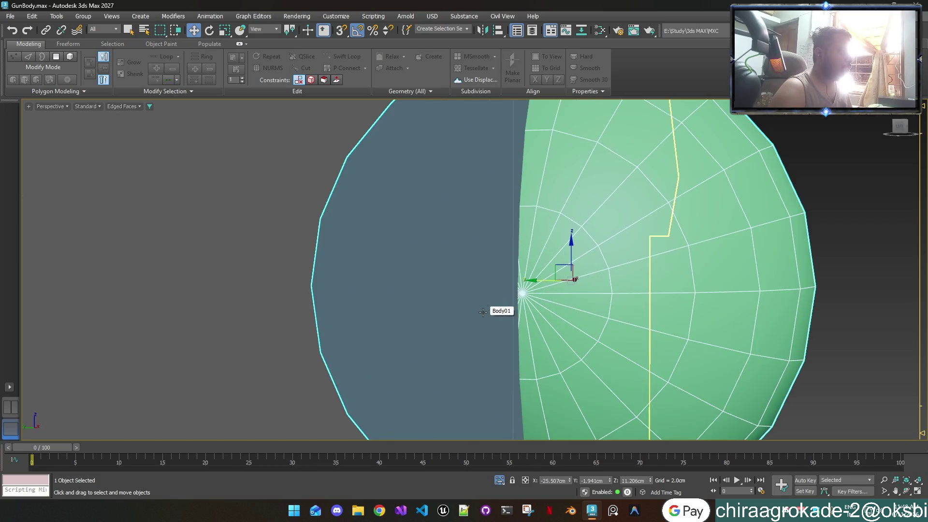
{"action": "left_click_drag", "start_coordinate": [546, 283], "coordinate": [546, 283]}
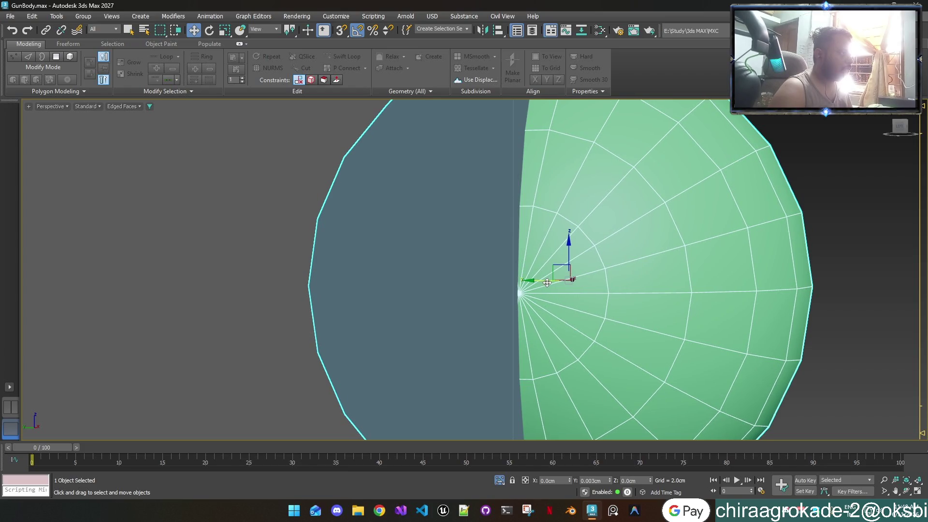
{"action": "scroll", "coordinate": [536, 286], "scroll_direction": "up", "scroll_amount": 2}
{"action": "scroll", "coordinate": [529, 289], "scroll_direction": "up", "scroll_amount": 3}
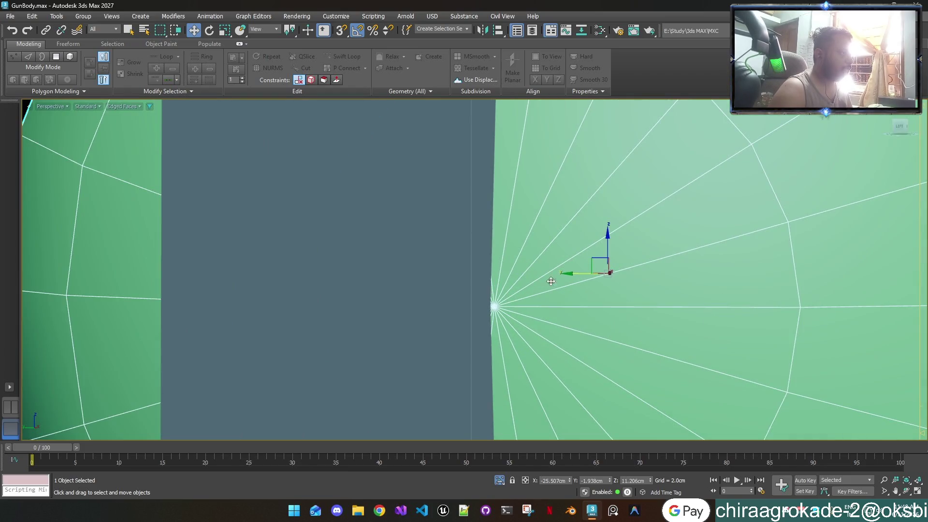
{"action": "left_click_drag", "start_coordinate": [580, 274], "coordinate": [564, 270]}
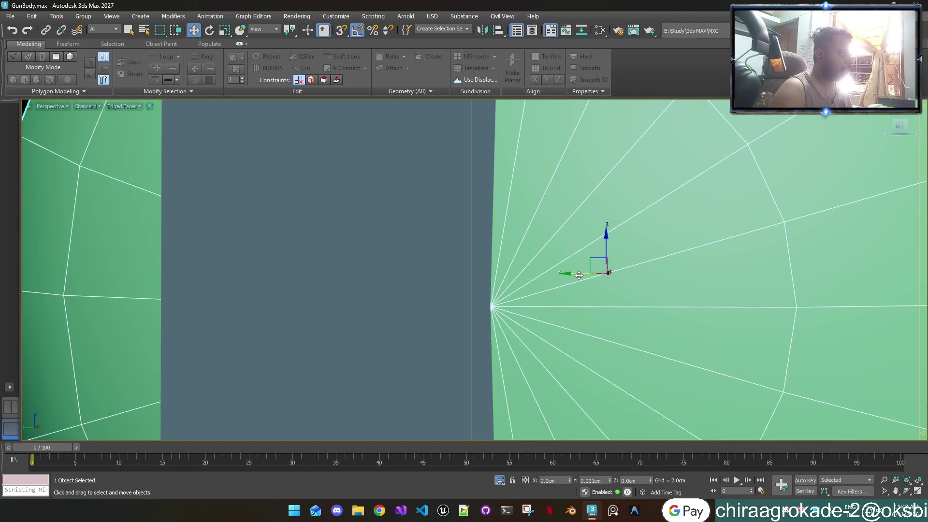
{"action": "scroll", "coordinate": [506, 301], "scroll_direction": "down", "scroll_amount": 2}
{"action": "scroll", "coordinate": [504, 304], "scroll_direction": "down", "scroll_amount": 2}
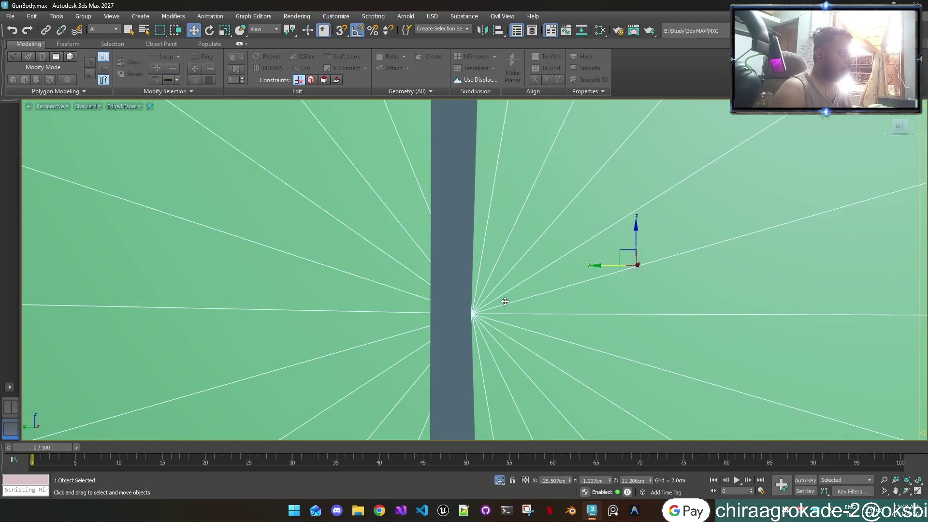
{"action": "scroll", "coordinate": [504, 304], "scroll_direction": "down", "scroll_amount": 3}
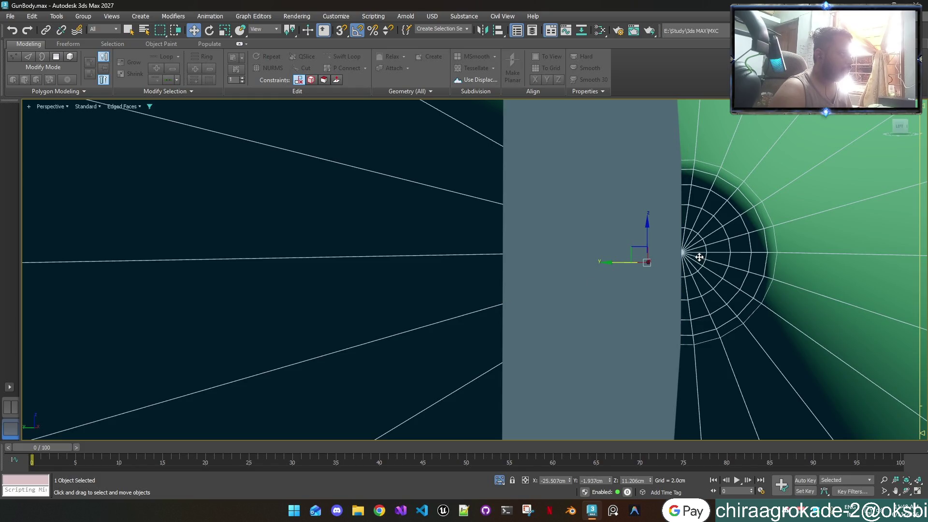
{"action": "scroll", "coordinate": [700, 261], "scroll_direction": "up", "scroll_amount": 1}
{"action": "scroll", "coordinate": [696, 262], "scroll_direction": "up", "scroll_amount": 2}
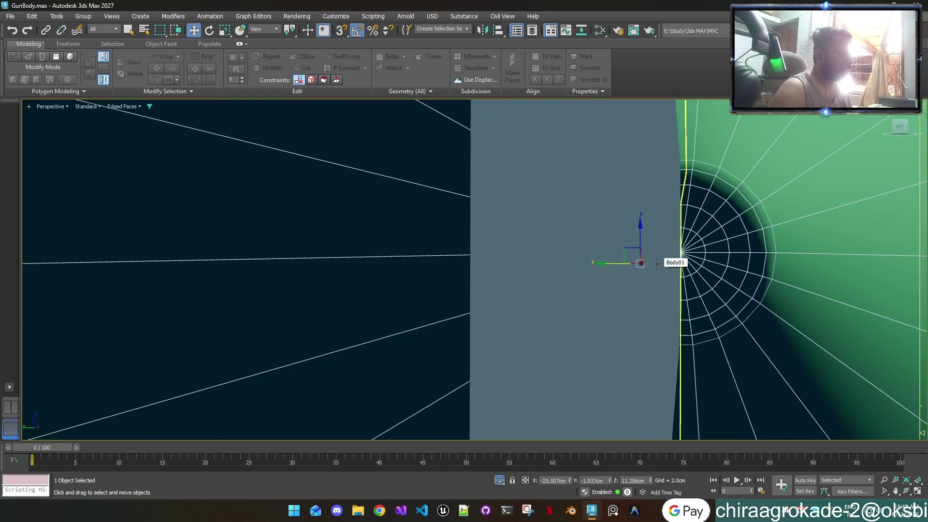
{"action": "scroll", "coordinate": [636, 265], "scroll_direction": "up", "scroll_amount": 2}
{"action": "scroll", "coordinate": [636, 265], "scroll_direction": "down", "scroll_amount": 2}
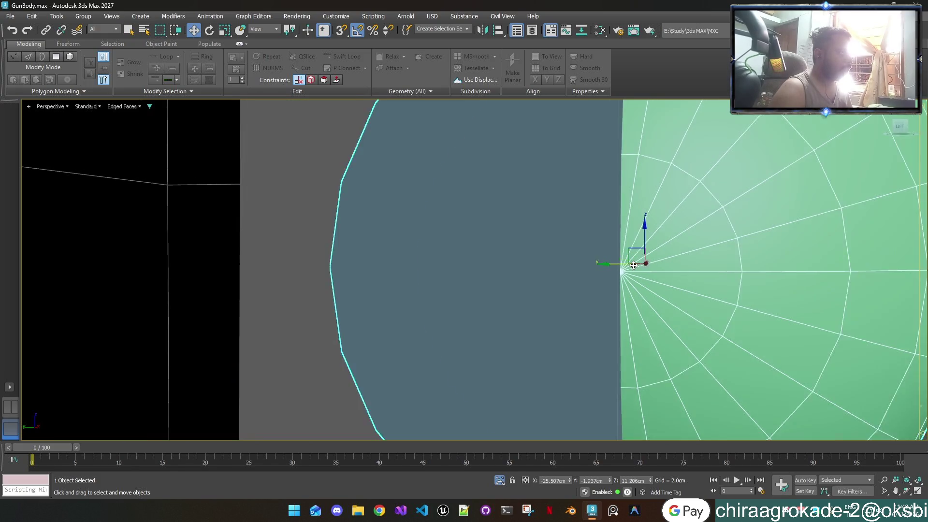
{"action": "scroll", "coordinate": [634, 265], "scroll_direction": "down", "scroll_amount": 3}
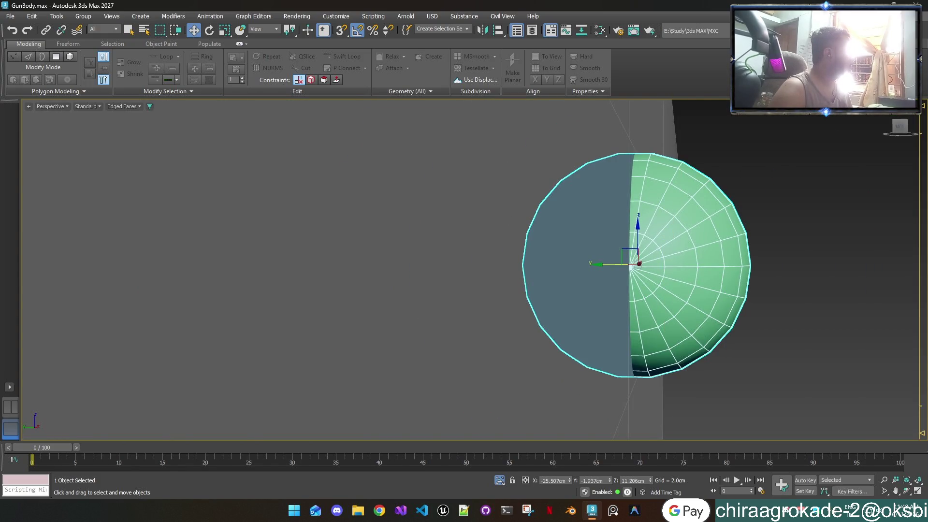
Step: Boolean-subtract the sphere from Body01, carving a rounded cavity at the groove end
{"action": "left_click", "coordinate": [629, 266]}
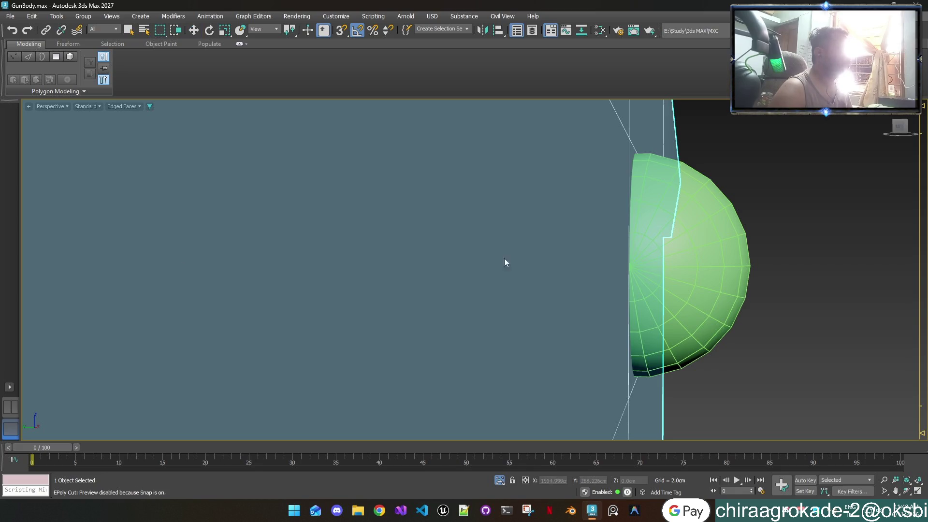
{"action": "left_click", "coordinate": [707, 262]}
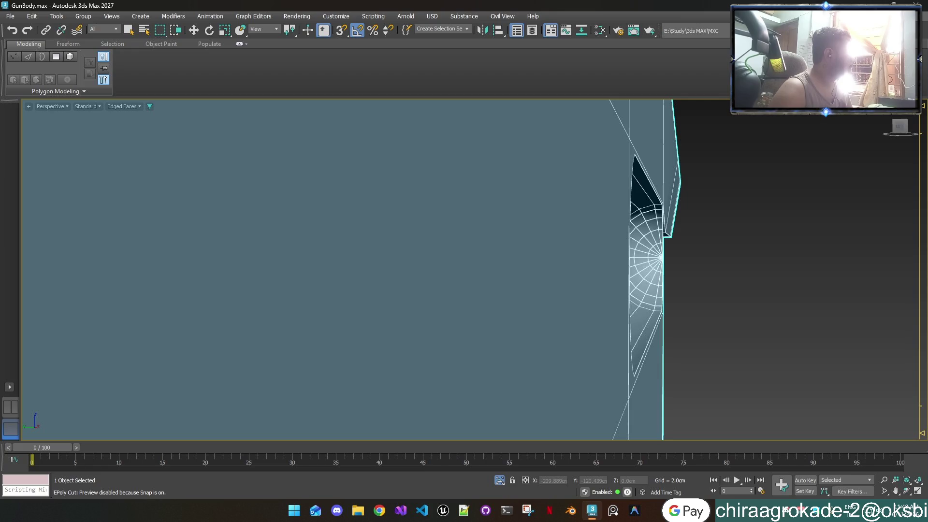
Step: Enter Vertex mode on the body and orbit to examine both groove ends
{"action": "key", "text": "w"}
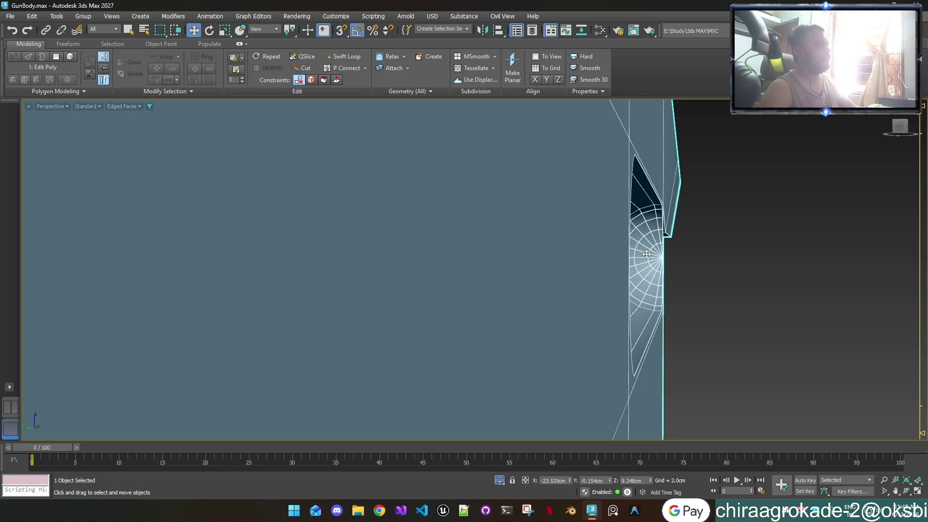
{"action": "key", "text": "1"}
{"action": "scroll", "coordinate": [646, 255], "scroll_direction": "up", "scroll_amount": 5}
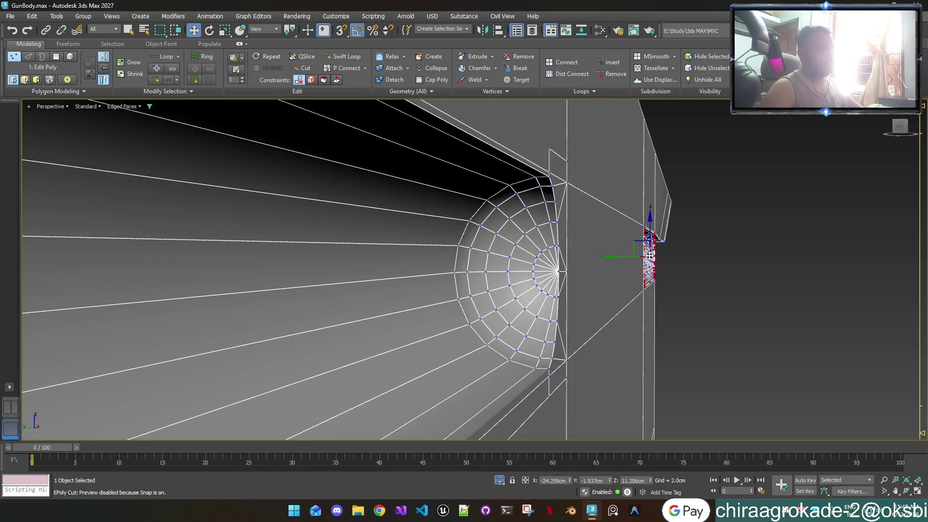
{"action": "middle_click_drag", "start_coordinate": [649, 255], "coordinate": [581, 251], "text": "alt"}
{"action": "scroll", "coordinate": [557, 250], "scroll_direction": "up", "scroll_amount": 4}
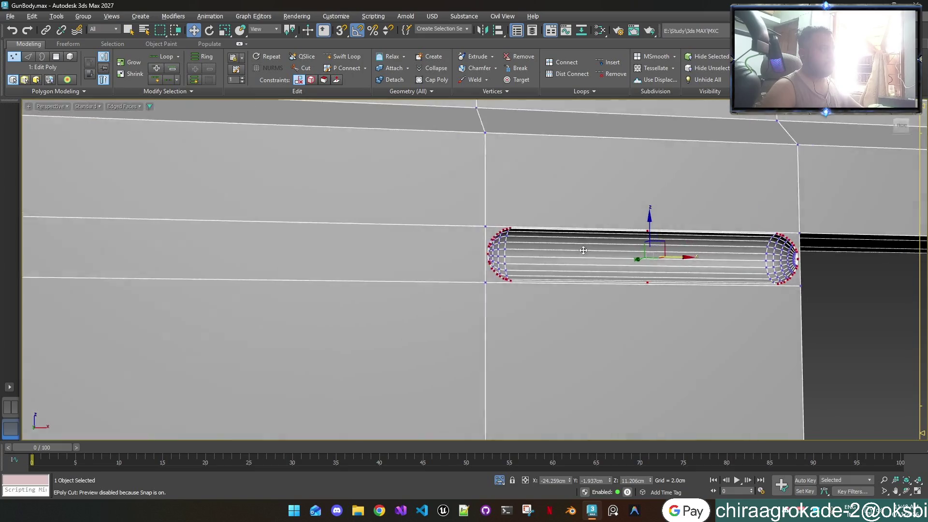
{"action": "scroll", "coordinate": [521, 243], "scroll_direction": "up", "scroll_amount": 2}
{"action": "scroll", "coordinate": [512, 246], "scroll_direction": "up", "scroll_amount": 2}
{"action": "scroll", "coordinate": [512, 245], "scroll_direction": "up", "scroll_amount": 2}
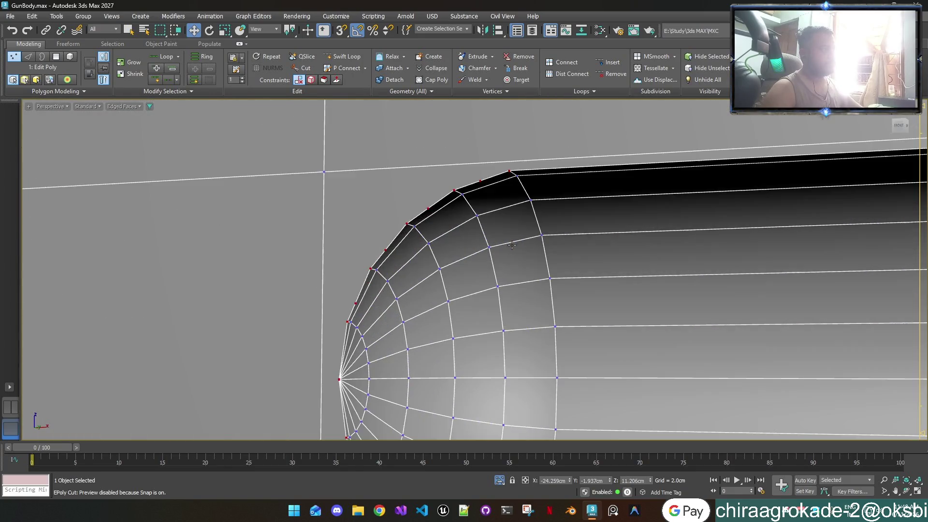
{"action": "scroll", "coordinate": [512, 246], "scroll_direction": "down", "scroll_amount": 4}
{"action": "scroll", "coordinate": [511, 246], "scroll_direction": "up", "scroll_amount": 1}
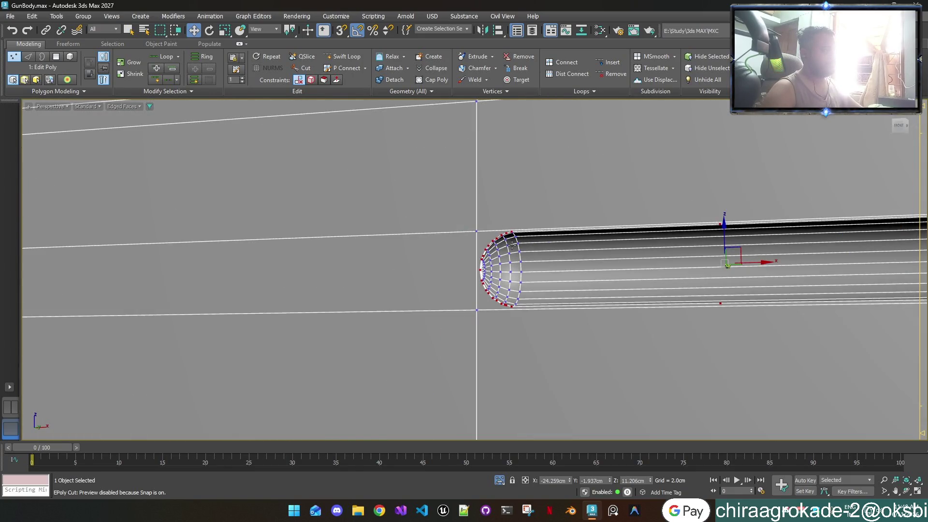
{"action": "scroll", "coordinate": [511, 245], "scroll_direction": "up", "scroll_amount": 2}
{"action": "mouse_move", "coordinate": [511, 245]}
{"action": "middle_mouse_down", "text": "alt"}
{"action": "mouse_move", "coordinate": [462, 248]}
{"action": "mouse_move", "coordinate": [512, 251]}
{"action": "middle_mouse_up", "text": "alt"}
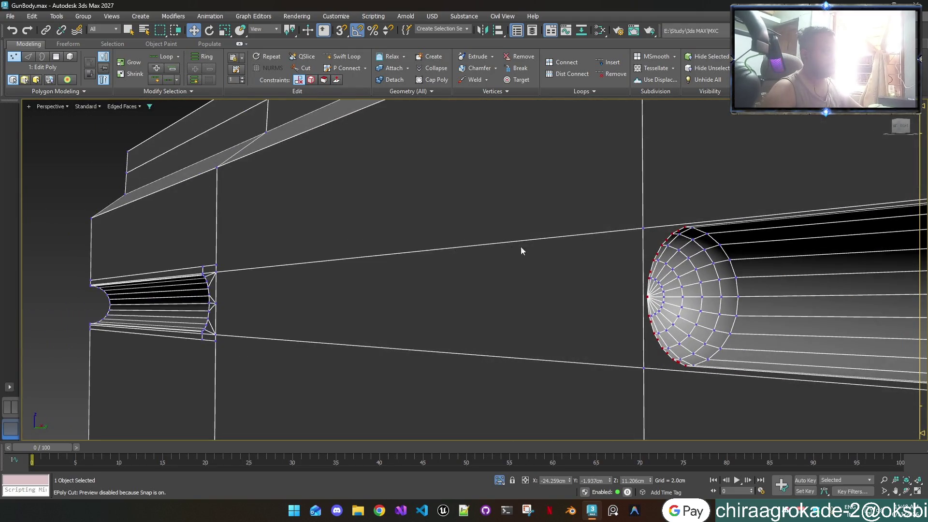
{"action": "scroll", "coordinate": [697, 367], "scroll_direction": "up", "scroll_amount": 2}
{"action": "scroll", "coordinate": [697, 367], "scroll_direction": "up", "scroll_amount": 1}
{"action": "scroll", "coordinate": [698, 366], "scroll_direction": "down", "scroll_amount": 2}
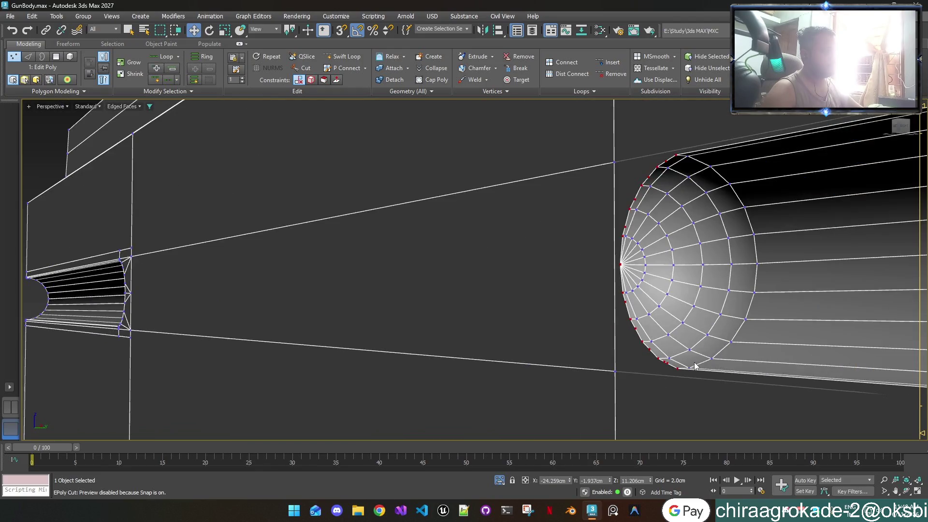
{"action": "scroll", "coordinate": [698, 361], "scroll_direction": "up", "scroll_amount": 1}
{"action": "mouse_move", "coordinate": [698, 361]}
{"action": "middle_mouse_down"}
{"action": "mouse_move", "coordinate": [622, 350]}
{"action": "mouse_move", "coordinate": [579, 317]}
{"action": "middle_mouse_up"}
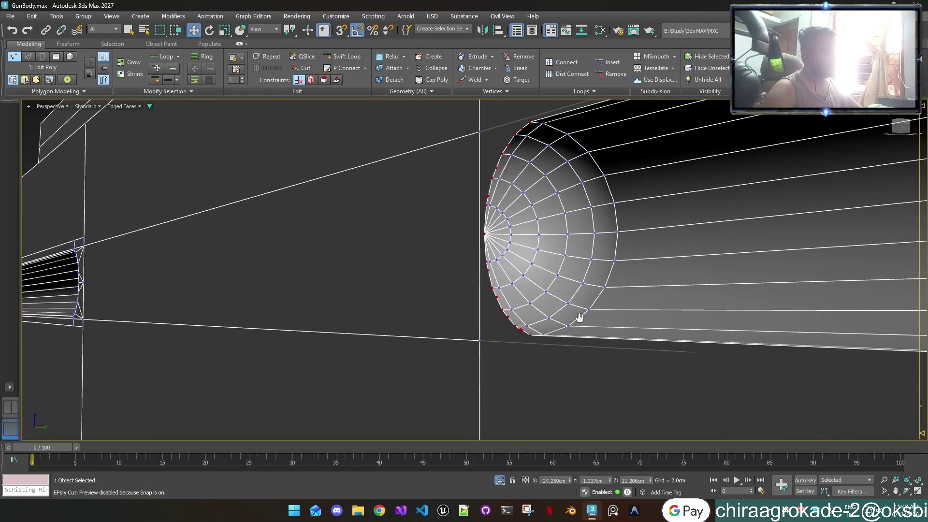
{"action": "scroll", "coordinate": [580, 322], "scroll_direction": "down", "scroll_amount": 2}
{"action": "scroll", "coordinate": [735, 269], "scroll_direction": "up", "scroll_amount": 1}
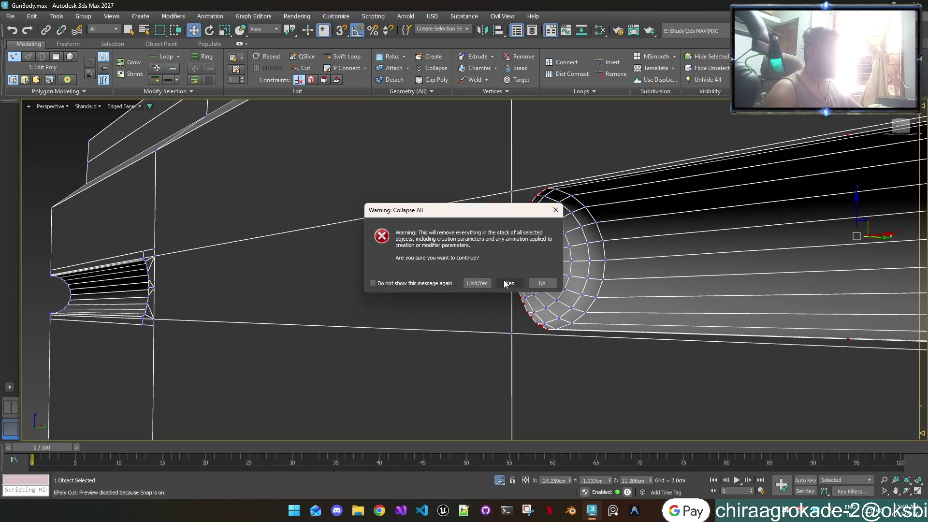
Step: Confirm Collapse All so the body becomes an editable poly, and return to Vertex mode
{"action": "left_click", "coordinate": [507, 282]}
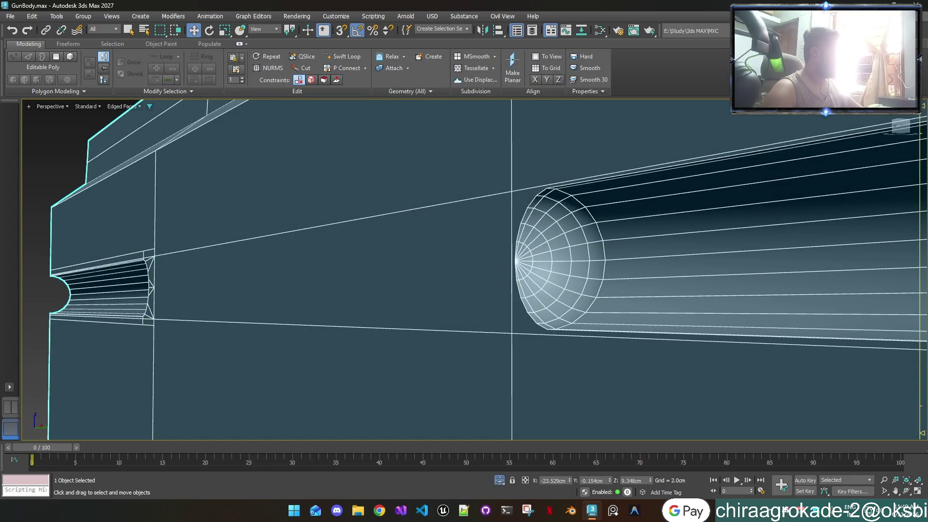
{"action": "key", "text": "1"}
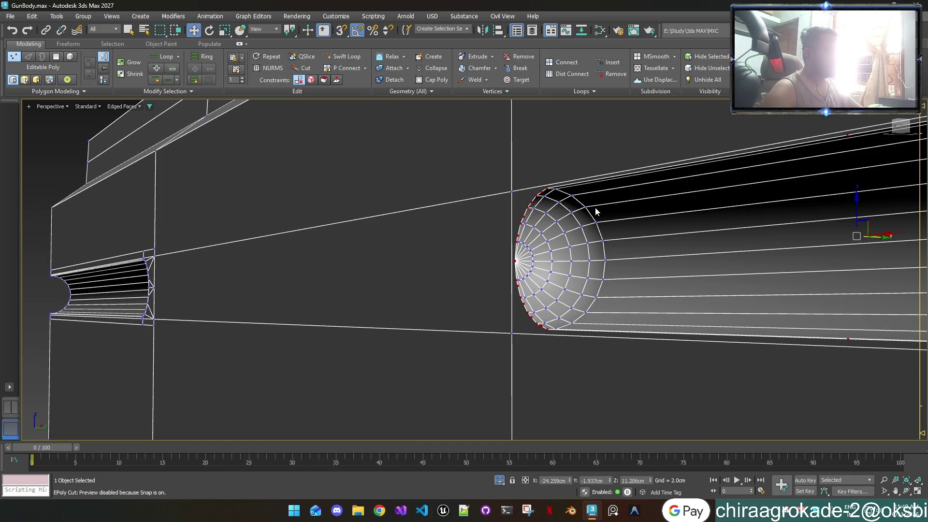
{"action": "middle_click_drag", "start_coordinate": [842, 217], "coordinate": [562, 289], "text": "alt"}
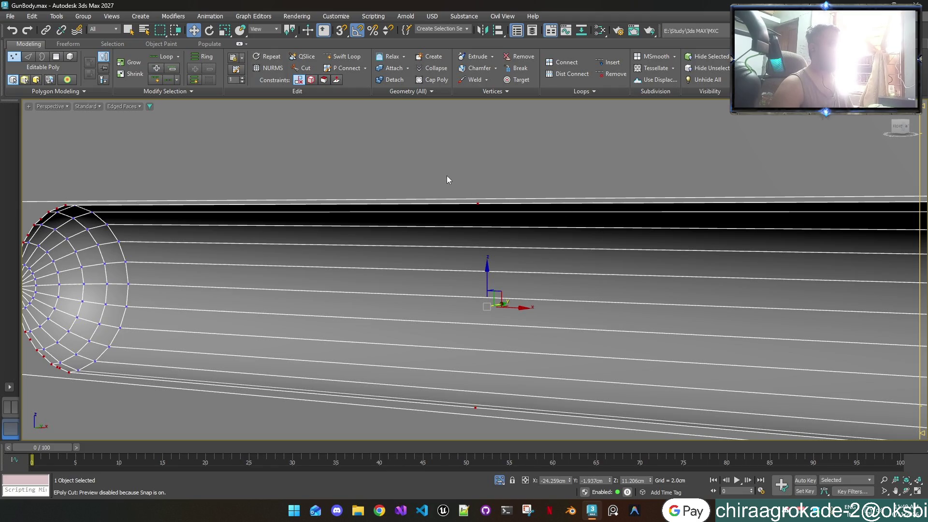
Step: Select the groove's top-edge vertex and bring the rounded end cap into view
{"action": "left_click_drag", "start_coordinate": [447, 175], "coordinate": [493, 217]}
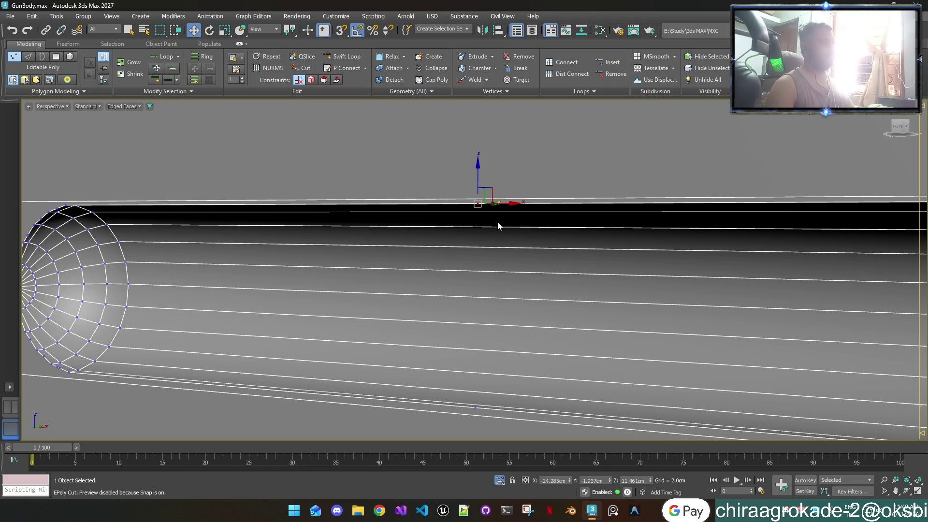
{"action": "scroll", "coordinate": [537, 385], "scroll_direction": "down", "scroll_amount": 3}
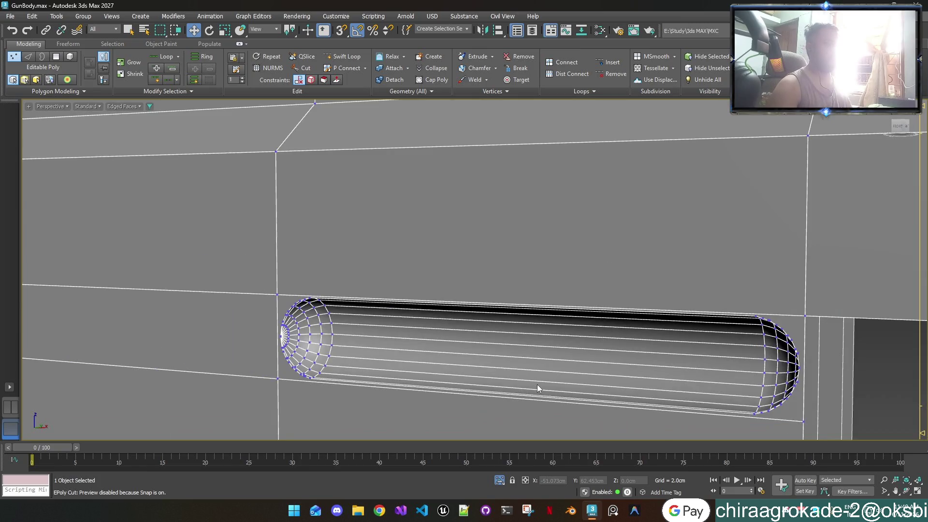
{"action": "key", "text": "ctrl+z"}
{"action": "key", "text": "ctrl+z"}
{"action": "key", "text": "ctrl+z"}
{"action": "key", "text": "ctrl+z"}
{"action": "scroll", "coordinate": [754, 419], "scroll_direction": "up", "scroll_amount": 3}
{"action": "scroll", "coordinate": [756, 419], "scroll_direction": "up", "scroll_amount": 2}
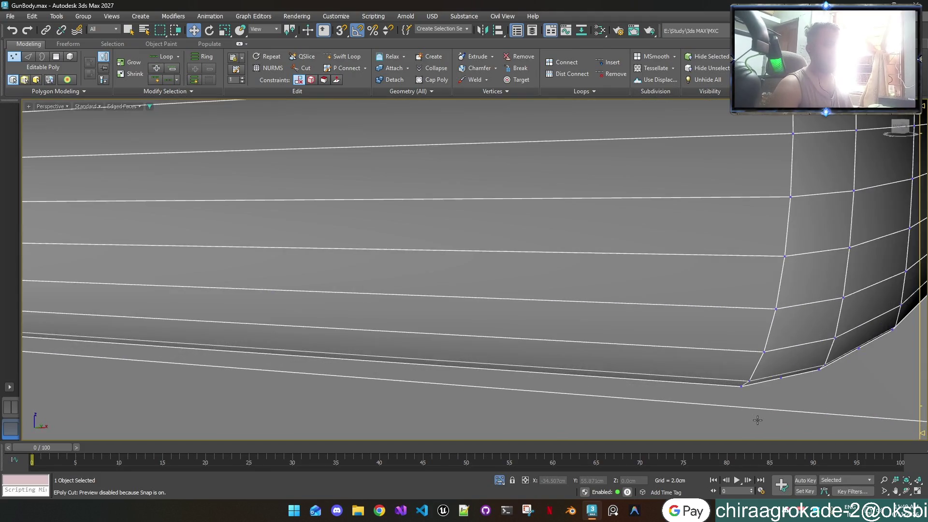
{"action": "scroll", "coordinate": [757, 416], "scroll_direction": "down", "scroll_amount": 3}
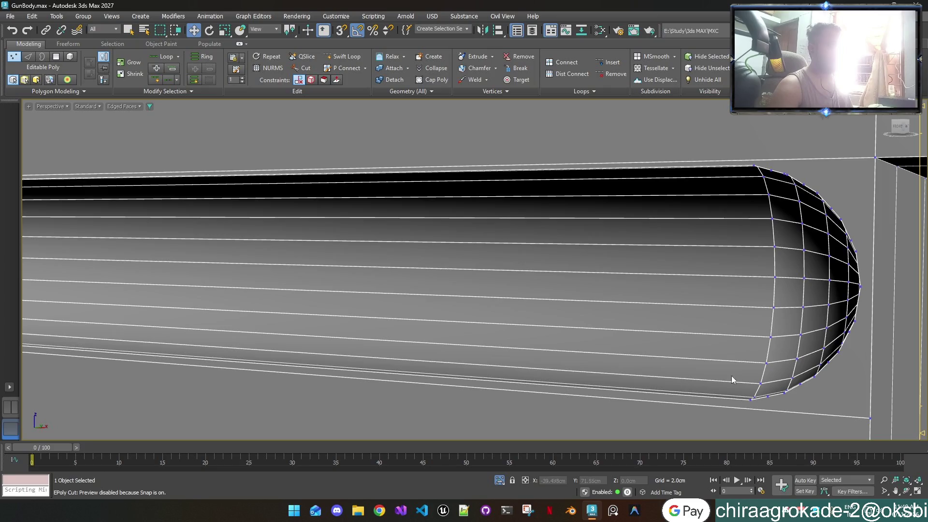
{"action": "mouse_move", "coordinate": [783, 404]}
{"action": "middle_mouse_down", "text": "alt"}
{"action": "mouse_move", "coordinate": [851, 405]}
{"action": "mouse_move", "coordinate": [755, 369]}
{"action": "middle_mouse_up", "text": "alt"}
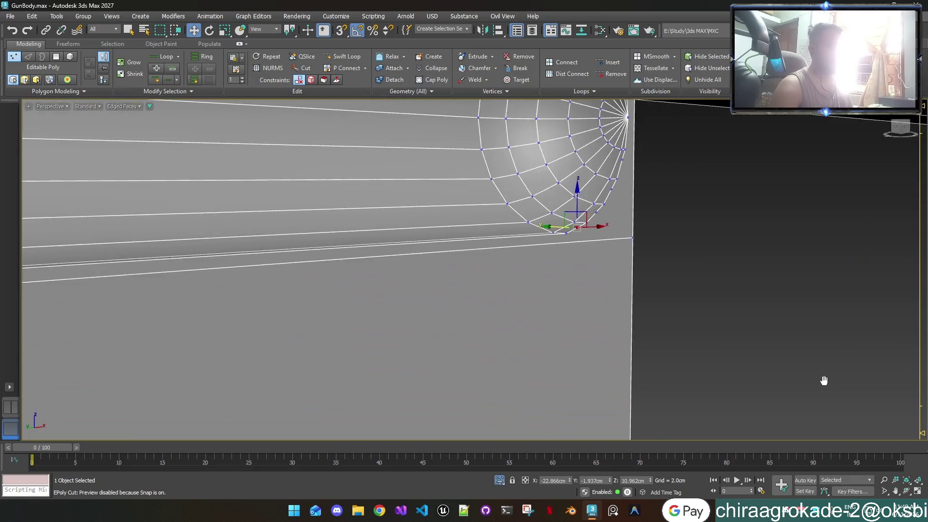
{"action": "scroll", "coordinate": [756, 375], "scroll_direction": "up", "scroll_amount": 1}
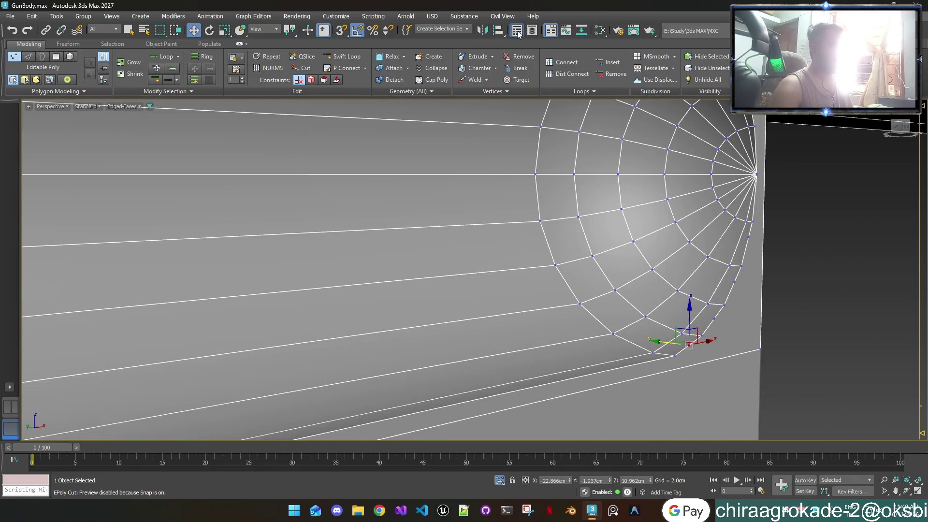
Step: Target-weld the stray cap vertex onto its neighbour, cancelling an accidental cut
{"action": "left_click", "coordinate": [518, 78]}
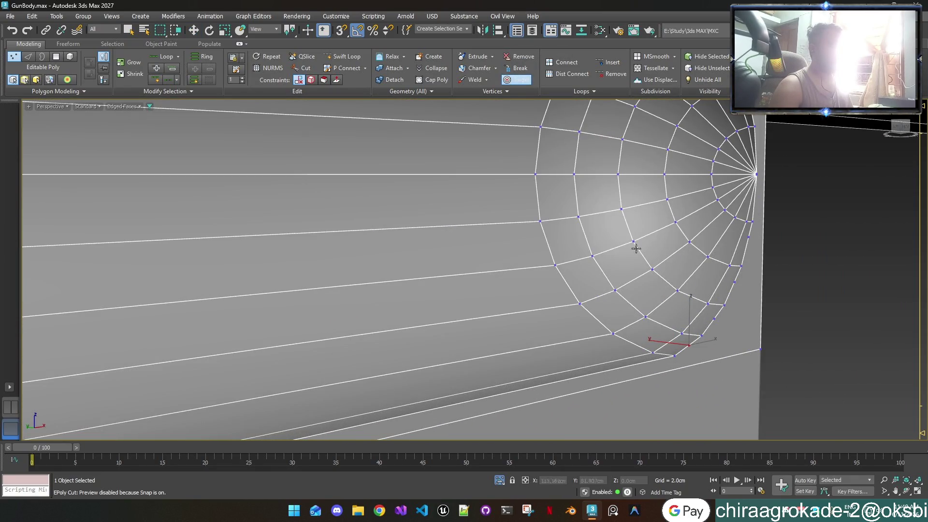
{"action": "left_click", "coordinate": [702, 335]}
{"action": "middle_click_drag", "start_coordinate": [753, 221], "coordinate": [743, 339]}
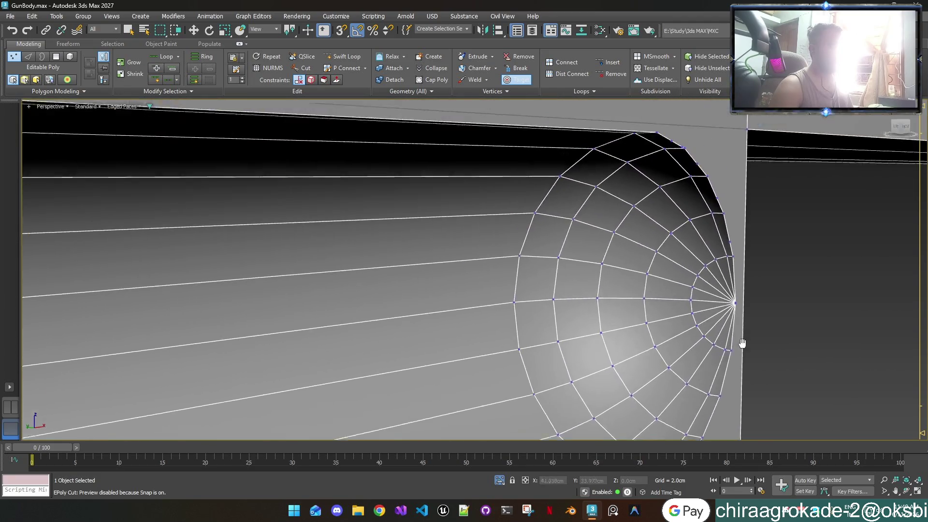
{"action": "scroll", "coordinate": [667, 182], "scroll_direction": "up", "scroll_amount": 2}
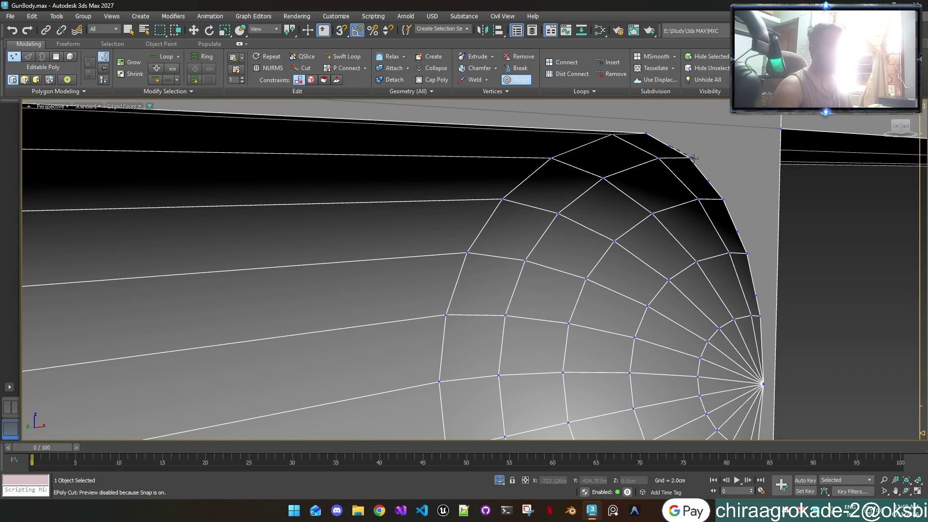
{"action": "left_click", "coordinate": [709, 179]}
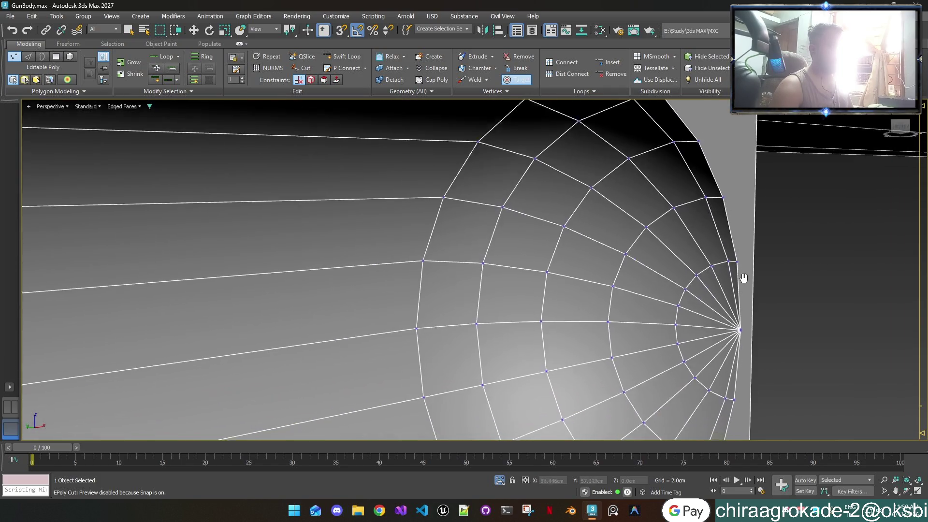
{"action": "middle_click_drag", "start_coordinate": [763, 329], "coordinate": [766, 302], "text": "alt"}
{"action": "right_click", "coordinate": [765, 302]}
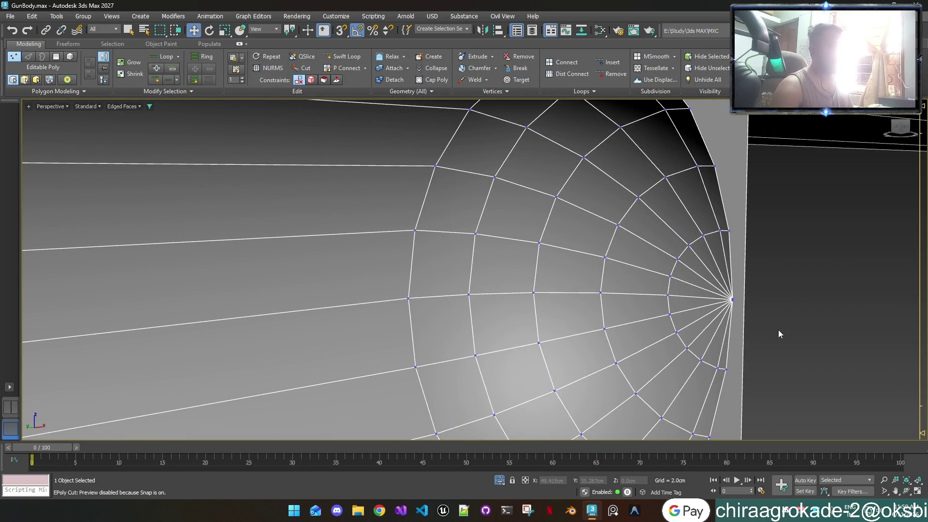
Step: Weld the fan-centre vertices at 0.1 cm, dropping the count from 461 to 453; test-move and undo
{"action": "left_click_drag", "start_coordinate": [778, 333], "coordinate": [724, 280]}
{"action": "left_click", "coordinate": [486, 79]}
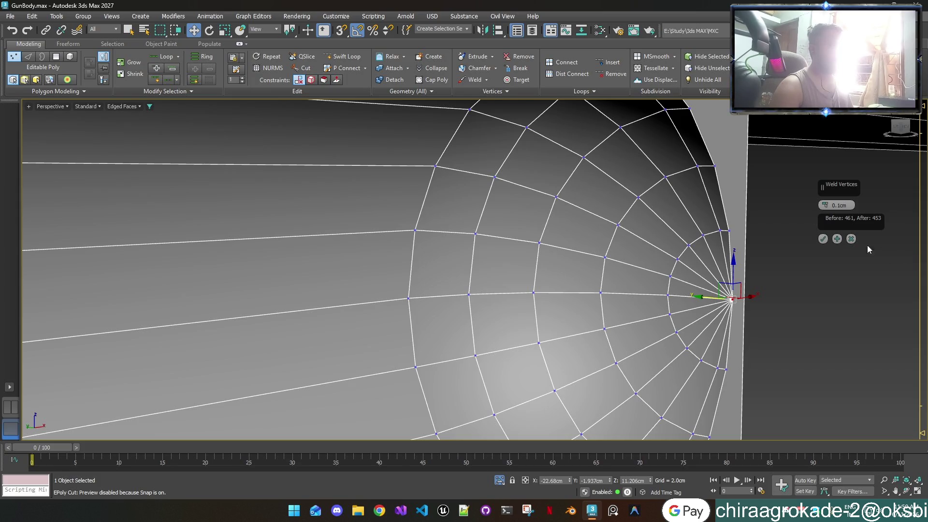
{"action": "left_click", "coordinate": [823, 238]}
{"action": "scroll", "coordinate": [735, 304], "scroll_direction": "up", "scroll_amount": 3}
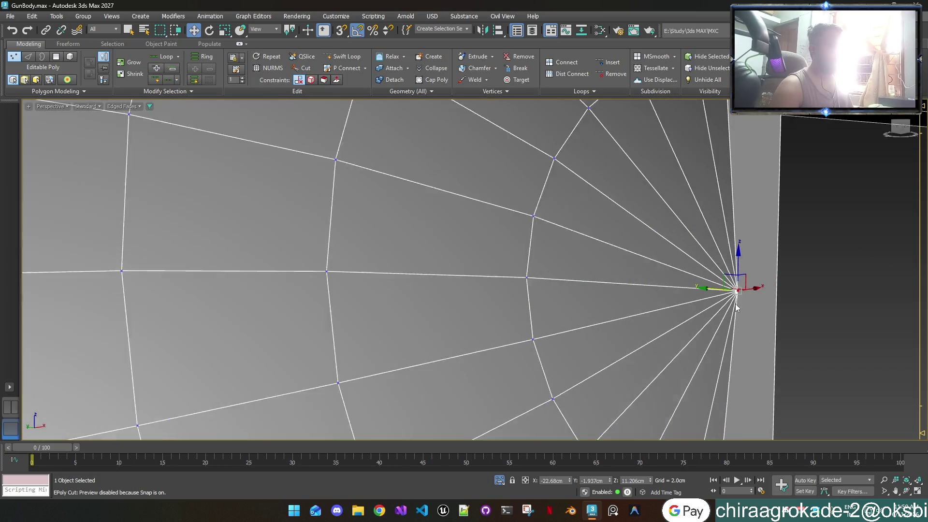
{"action": "scroll", "coordinate": [737, 308], "scroll_direction": "up", "scroll_amount": 2}
{"action": "left_click_drag", "start_coordinate": [754, 283], "coordinate": [700, 279]}
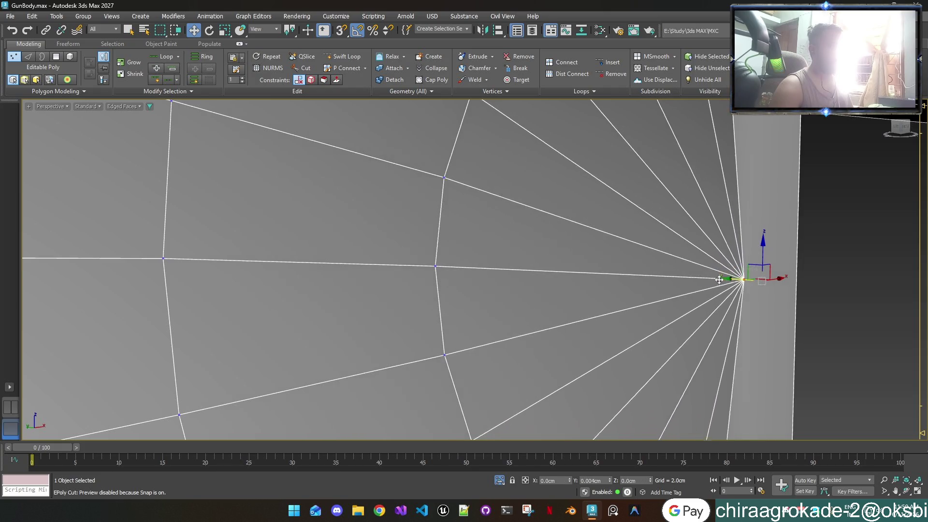
{"action": "key", "text": "ctrl+z"}
{"action": "key", "text": "ctrl+z"}
{"action": "key", "text": "ctrl+z"}
{"action": "scroll", "coordinate": [799, 323], "scroll_direction": "down", "scroll_amount": 5}
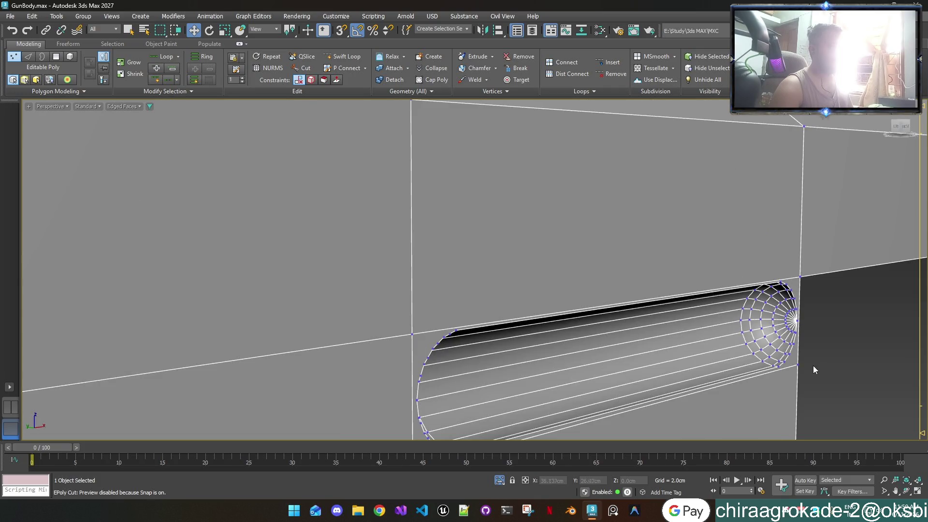
Step: Target-weld the stray corner vertex at the groove's other end onto the adjacent vertex
{"action": "left_click", "coordinate": [433, 343]}
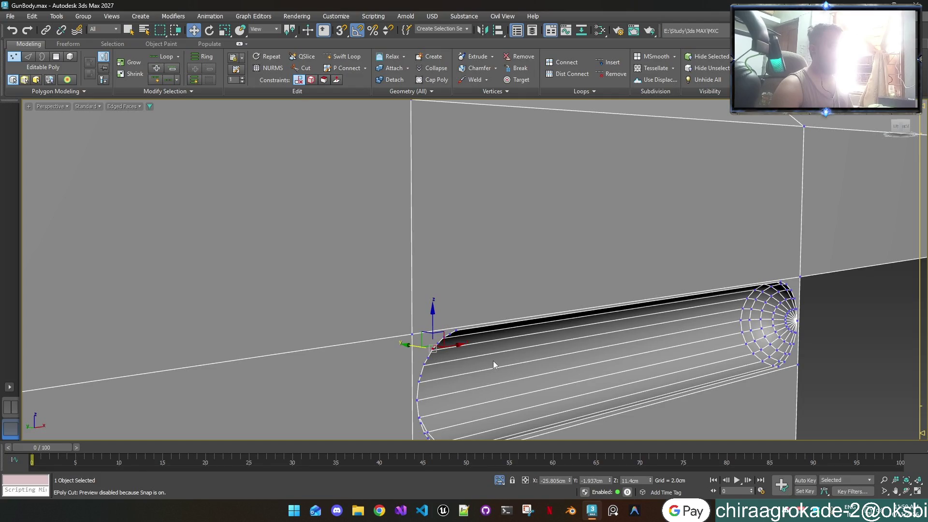
{"action": "scroll", "coordinate": [469, 363], "scroll_direction": "up", "scroll_amount": 3}
{"action": "scroll", "coordinate": [415, 350], "scroll_direction": "up", "scroll_amount": 2}
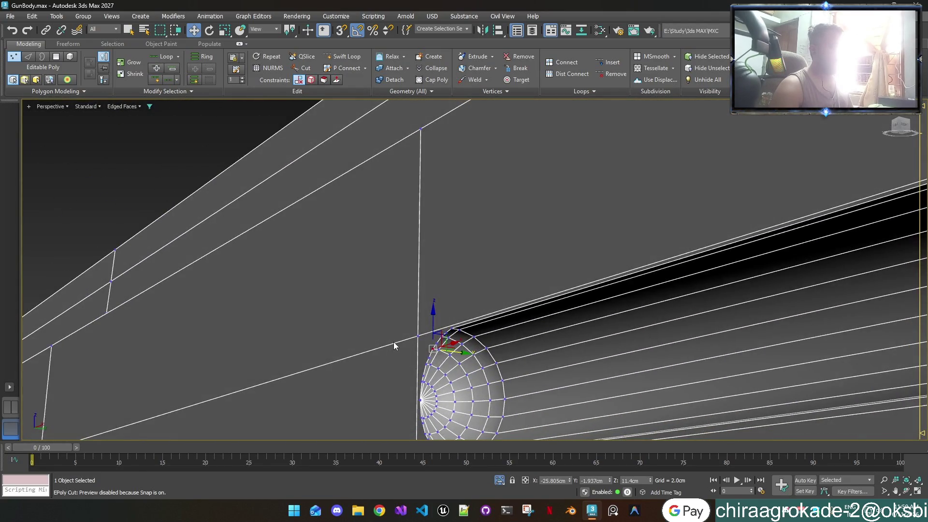
{"action": "mouse_move", "coordinate": [391, 352]}
{"action": "middle_mouse_down"}
{"action": "mouse_move", "coordinate": [393, 235]}
{"action": "mouse_move", "coordinate": [441, 249]}
{"action": "middle_mouse_up"}
{"action": "scroll", "coordinate": [439, 217], "scroll_direction": "up", "scroll_amount": 2}
{"action": "scroll", "coordinate": [439, 216], "scroll_direction": "up", "scroll_amount": 2}
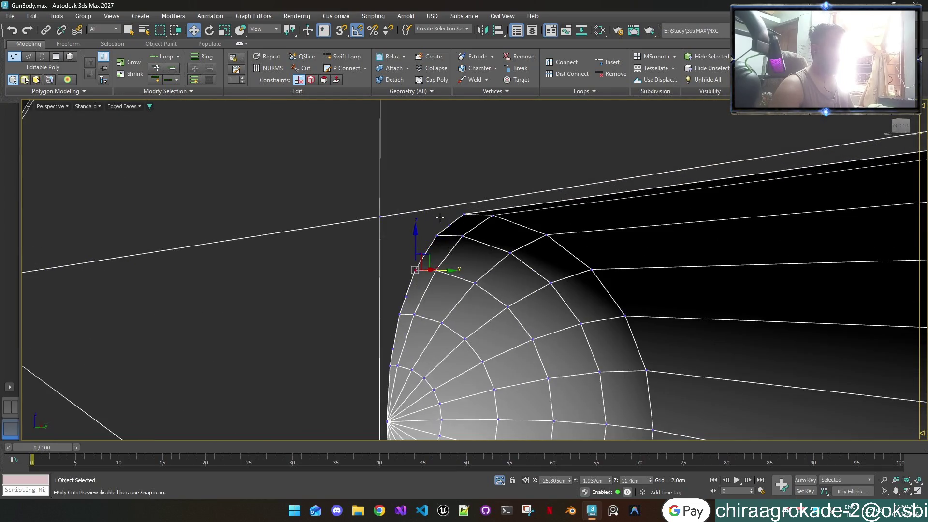
{"action": "left_click", "coordinate": [517, 79]}
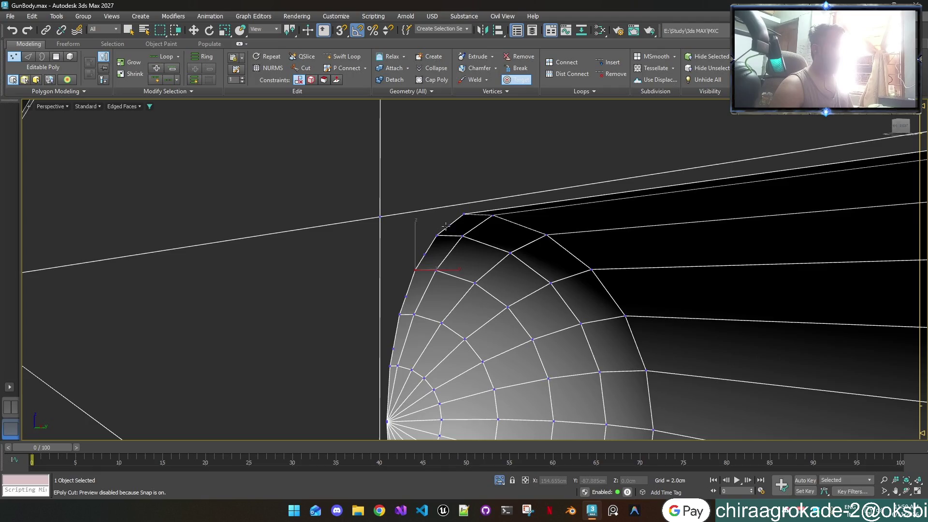
{"action": "left_click_drag", "start_coordinate": [447, 227], "coordinate": [436, 236]}
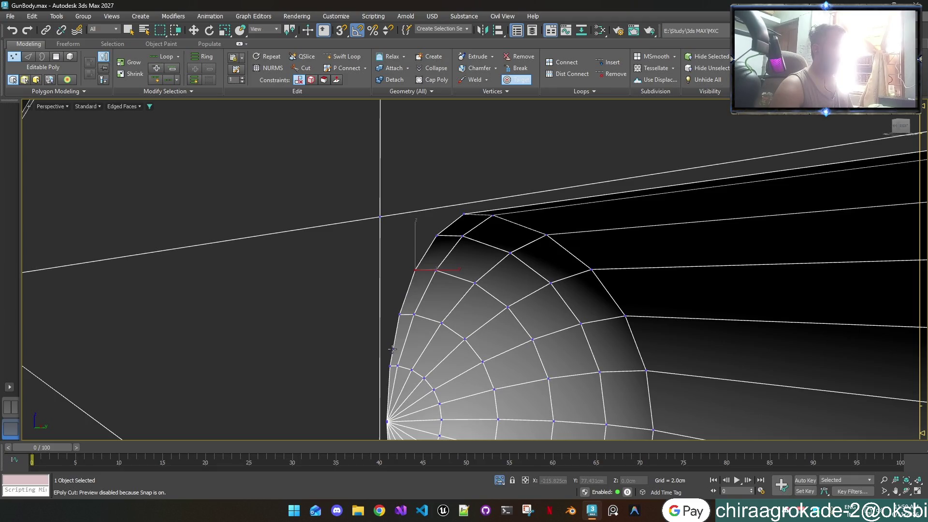
Step: Select the stray vertex near the cap's lower rim and begin a Target Weld on it
{"action": "mouse_move", "coordinate": [398, 359]}
{"action": "middle_mouse_down"}
{"action": "mouse_move", "coordinate": [373, 210]}
{"action": "mouse_move", "coordinate": [341, 118]}
{"action": "middle_mouse_up"}
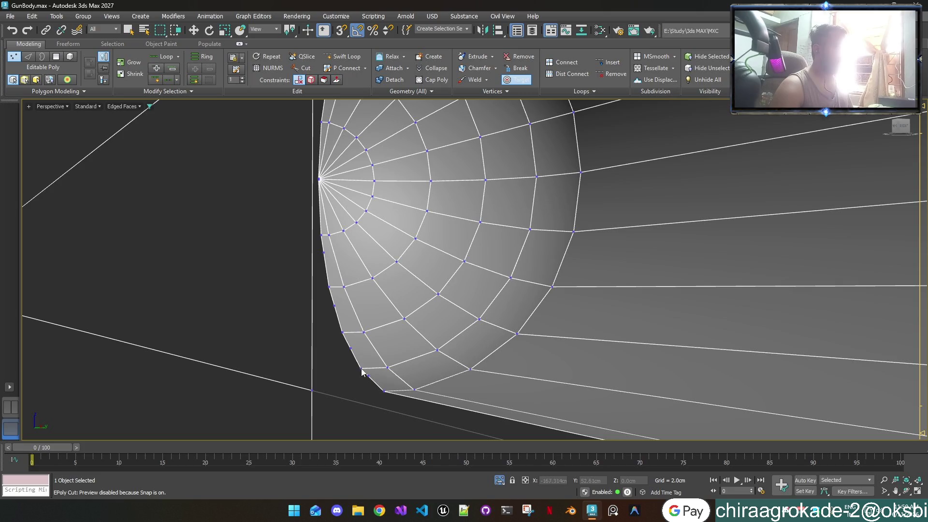
{"action": "key", "text": "w"}
{"action": "left_click", "coordinate": [366, 372]}
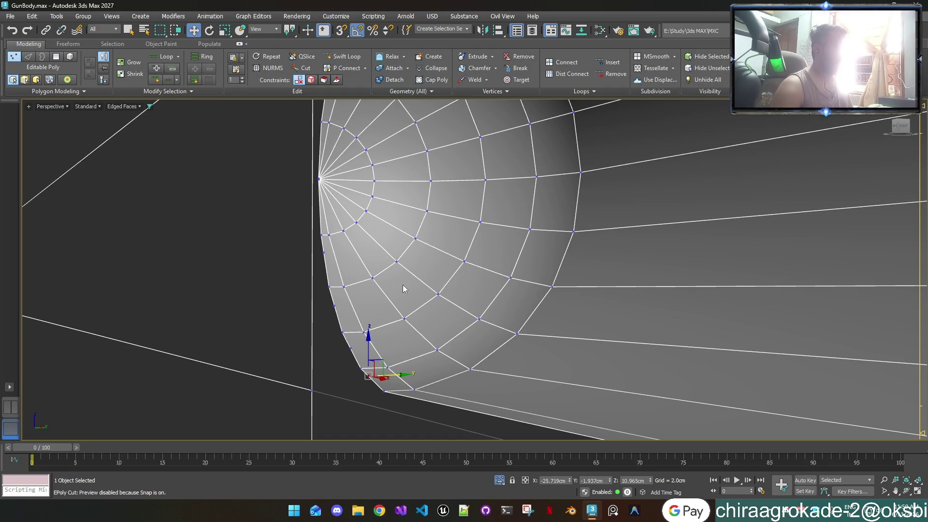
{"action": "left_click", "coordinate": [516, 79]}
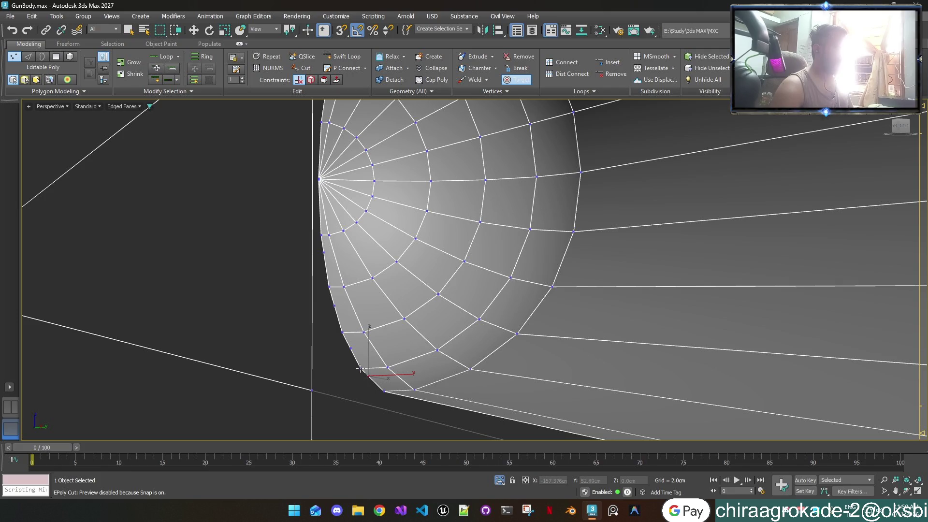
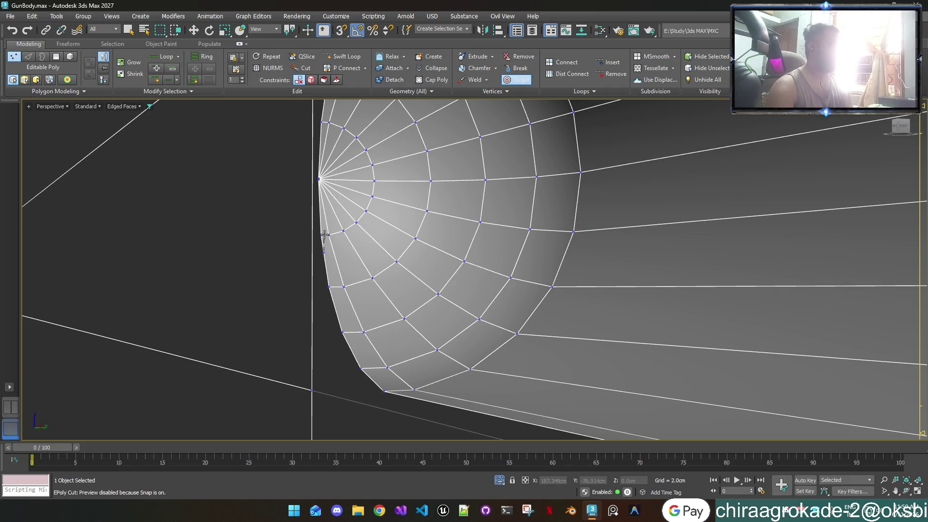
Step: Exit Target Weld to Move, select the pole vertex and orbit side-on to view the whole capsule
{"action": "key", "text": "w"}
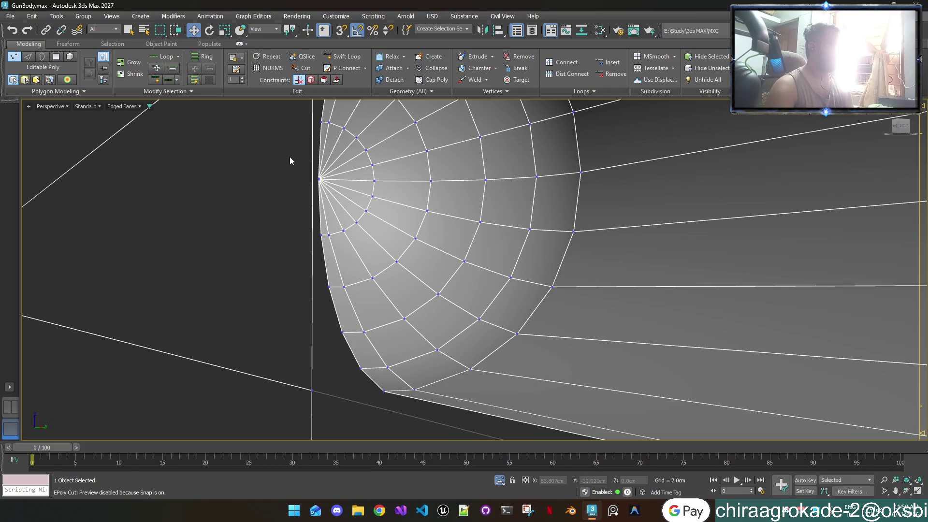
{"action": "left_click", "coordinate": [319, 179]}
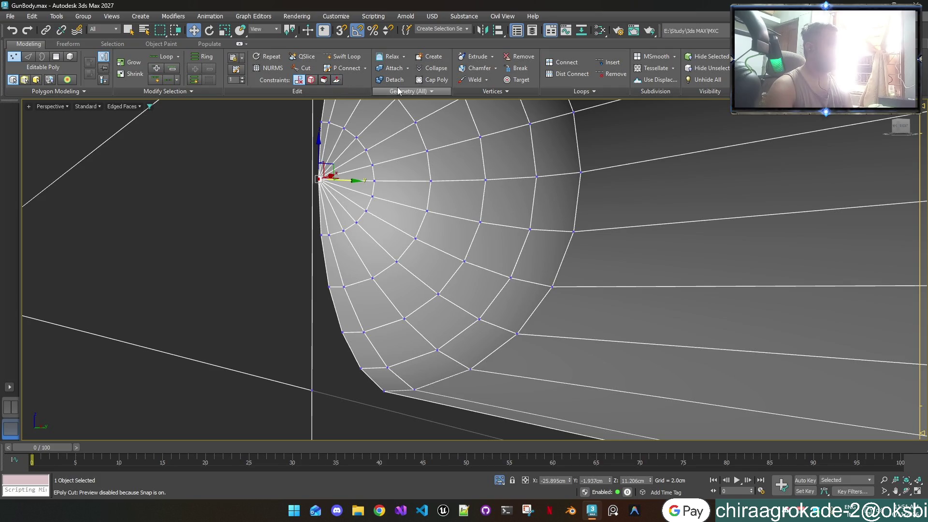
{"action": "scroll", "coordinate": [326, 174], "scroll_direction": "up", "scroll_amount": 2}
{"action": "scroll", "coordinate": [321, 180], "scroll_direction": "up", "scroll_amount": 2}
{"action": "scroll", "coordinate": [321, 179], "scroll_direction": "down", "scroll_amount": 4}
{"action": "scroll", "coordinate": [320, 177], "scroll_direction": "down", "scroll_amount": 2}
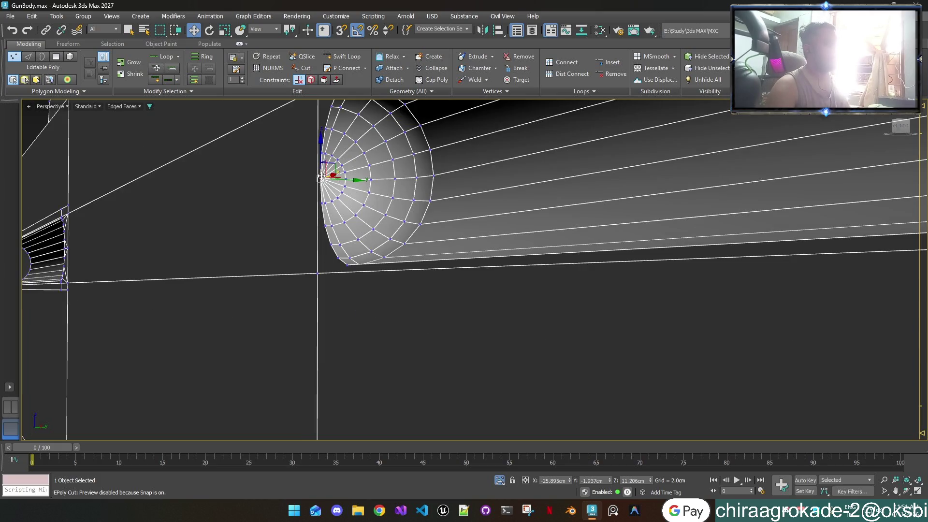
{"action": "scroll", "coordinate": [321, 177], "scroll_direction": "down", "scroll_amount": 1}
{"action": "scroll", "coordinate": [320, 177], "scroll_direction": "down", "scroll_amount": 1}
{"action": "scroll", "coordinate": [321, 177], "scroll_direction": "up", "scroll_amount": 1}
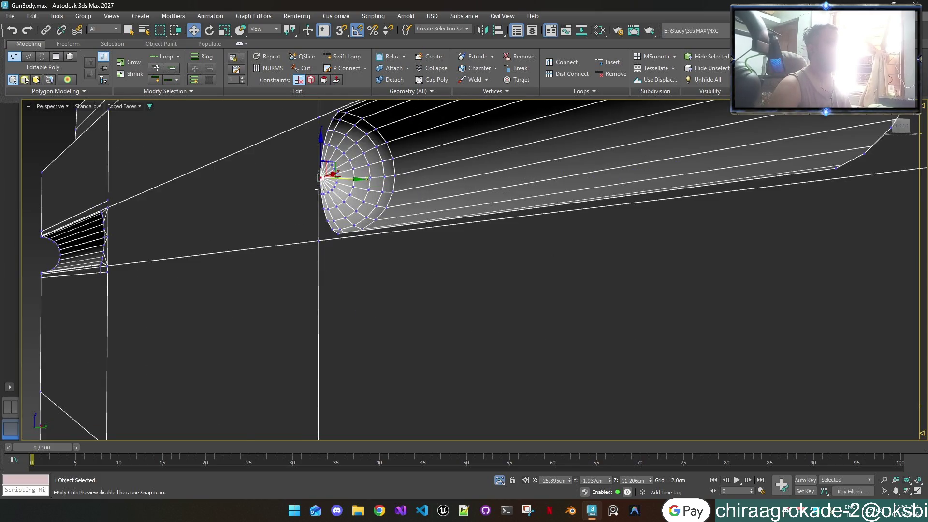
{"action": "middle_click_drag", "start_coordinate": [321, 176], "coordinate": [379, 244], "text": "alt"}
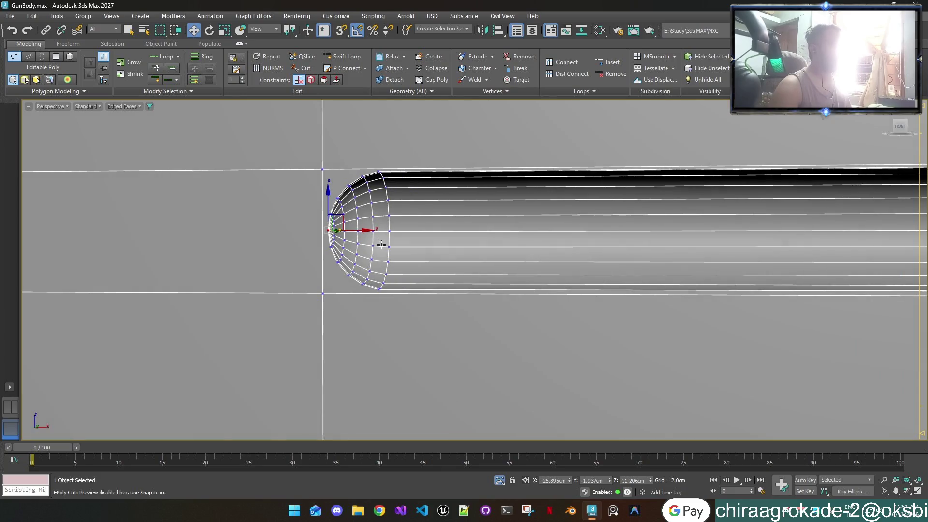
{"action": "scroll", "coordinate": [378, 245], "scroll_direction": "down", "scroll_amount": 3}
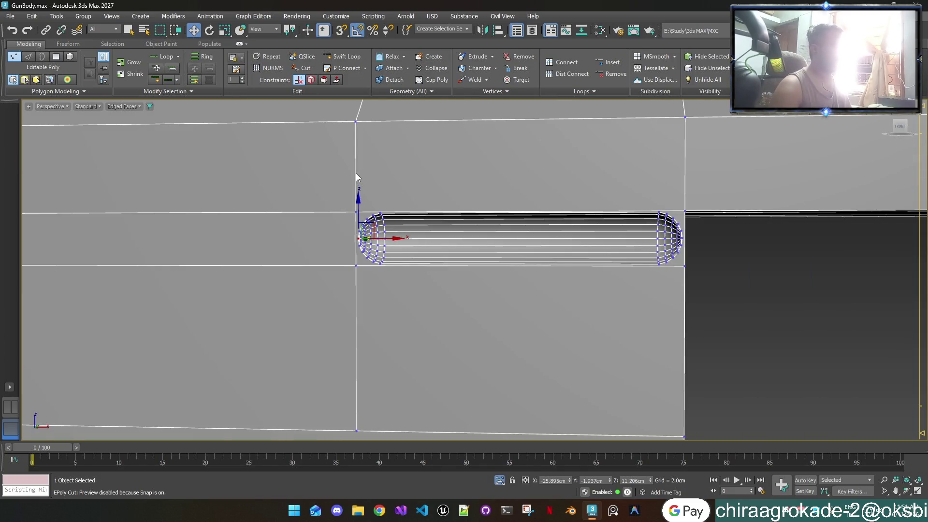
{"action": "key", "text": "2"}
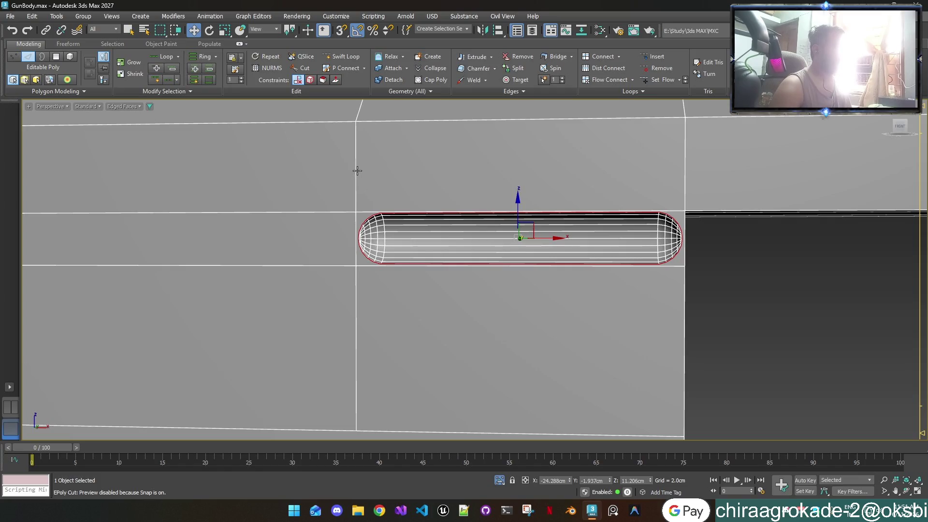
Step: Select the two vertical edges left of the capsule and slide them slightly left along X into line
{"action": "left_click", "coordinate": [355, 170]}
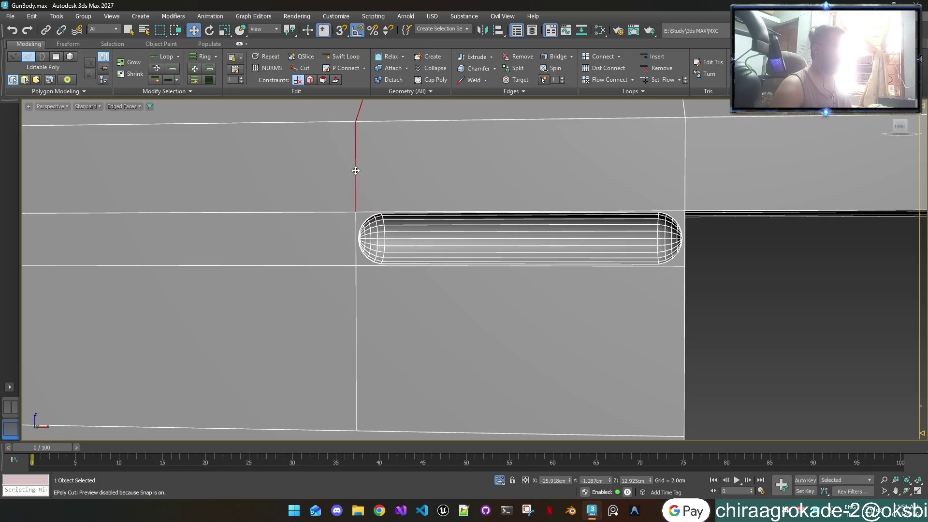
{"action": "left_click", "coordinate": [356, 302], "text": "ctrl"}
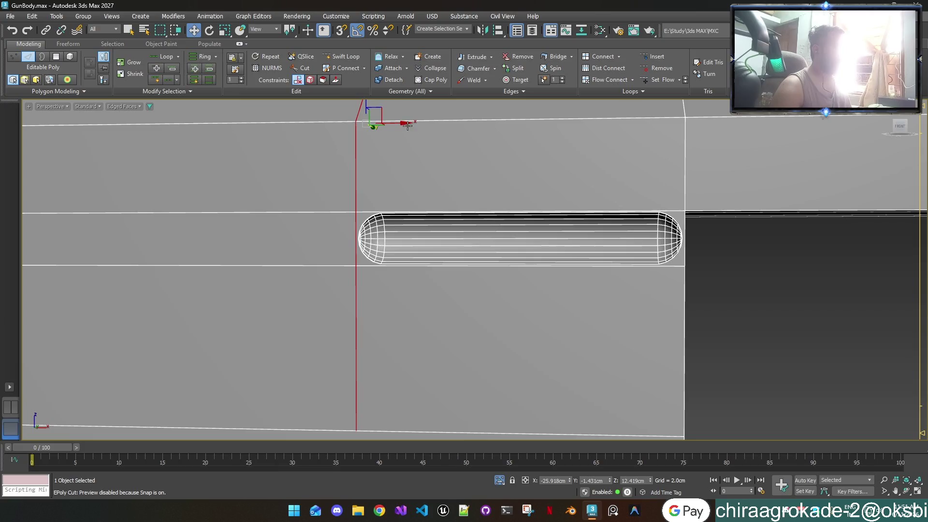
{"action": "left_click_drag", "start_coordinate": [407, 126], "coordinate": [385, 122]}
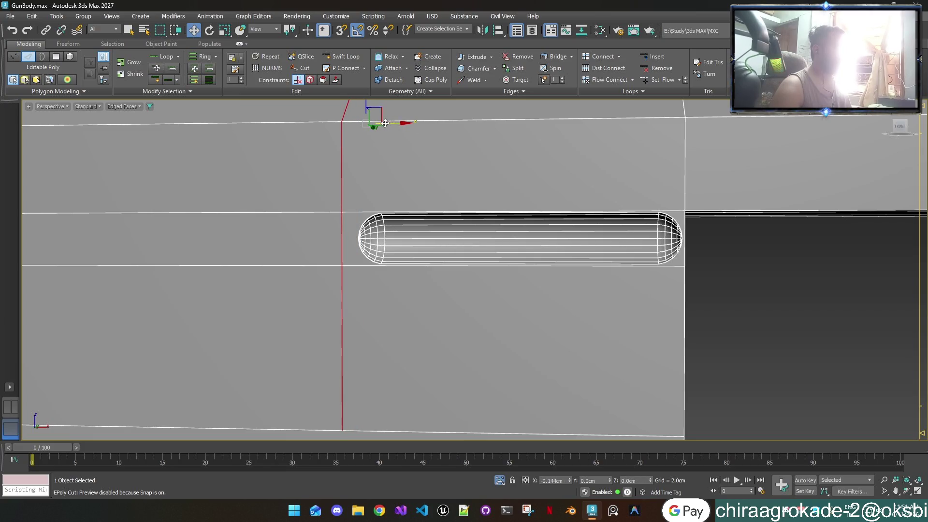
{"action": "left_click_drag", "start_coordinate": [385, 123], "coordinate": [390, 123]}
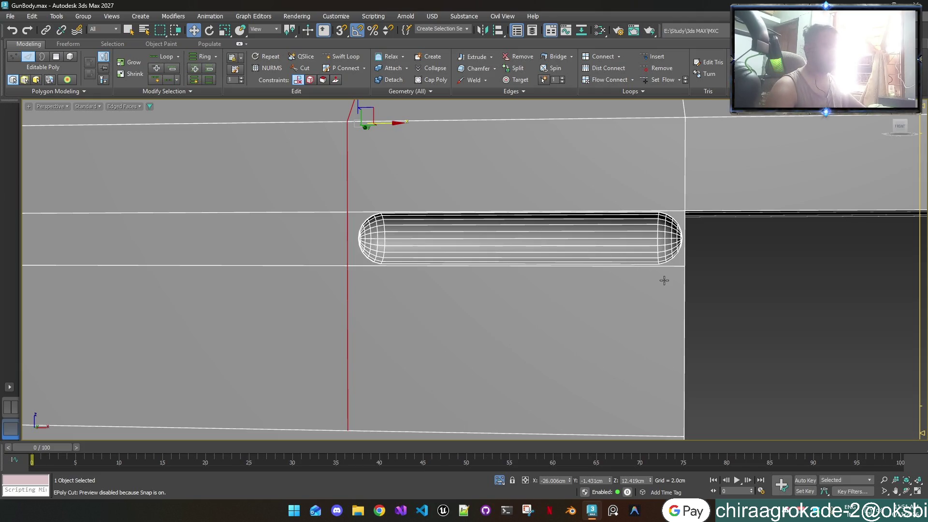
{"action": "mouse_move", "coordinate": [695, 289]}
{"action": "middle_mouse_down"}
{"action": "mouse_move", "coordinate": [743, 289]}
{"action": "mouse_move", "coordinate": [736, 270]}
{"action": "middle_mouse_up"}
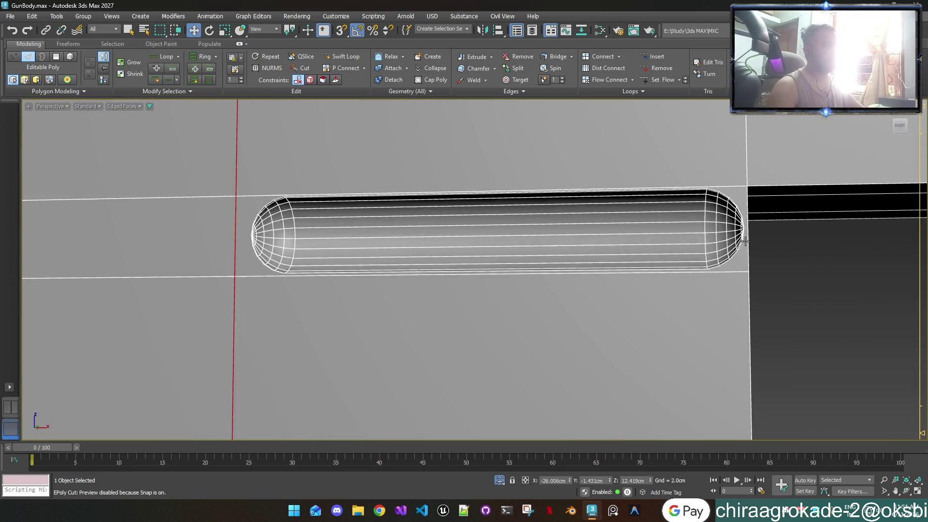
{"action": "scroll", "coordinate": [736, 270], "scroll_direction": "up", "scroll_amount": 3}
{"action": "scroll", "coordinate": [752, 249], "scroll_direction": "up", "scroll_amount": 3}
{"action": "scroll", "coordinate": [753, 249], "scroll_direction": "down", "scroll_amount": 3}
{"action": "scroll", "coordinate": [753, 249], "scroll_direction": "down", "scroll_amount": 2}
{"action": "scroll", "coordinate": [754, 249], "scroll_direction": "up", "scroll_amount": 2}
{"action": "key", "text": "1"}
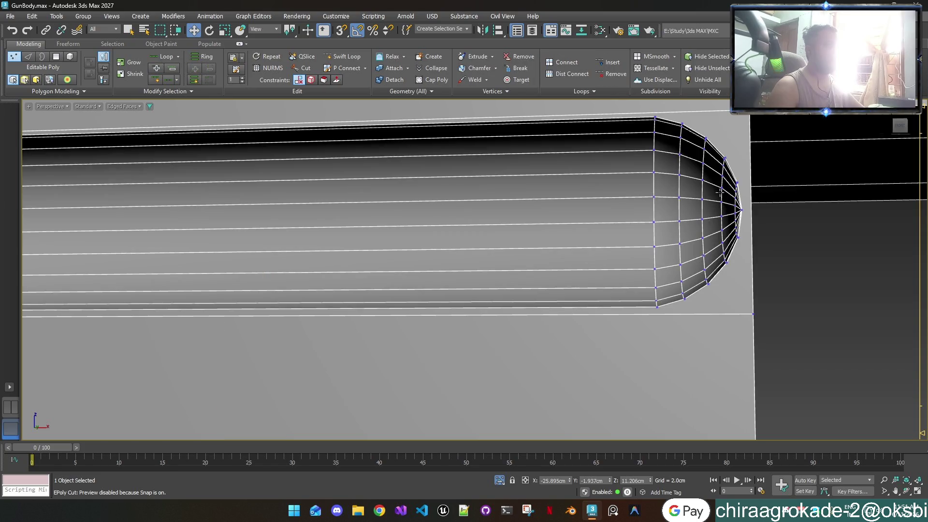
Step: Pan to the capsule's right rounded end and start the Cut tool
{"action": "middle_click_drag", "start_coordinate": [712, 184], "coordinate": [698, 252]}
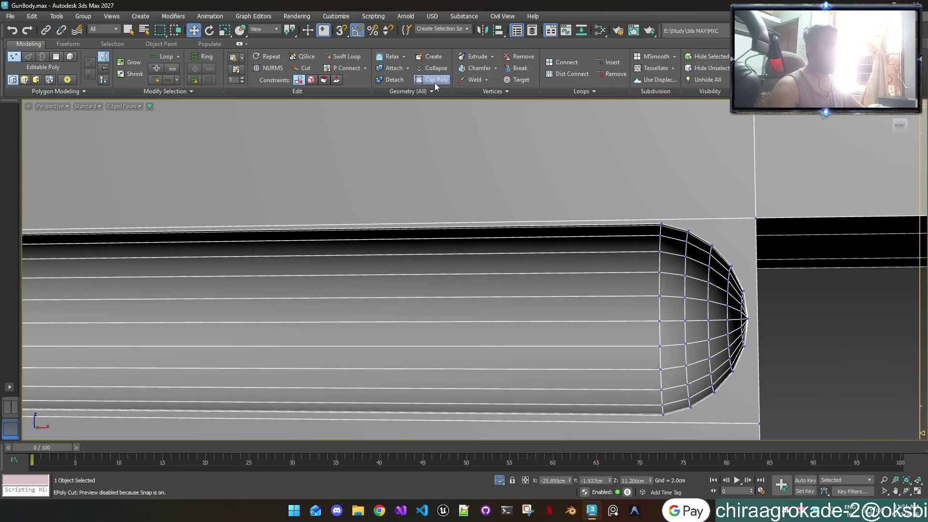
{"action": "left_click", "coordinate": [304, 68]}
{"action": "scroll", "coordinate": [644, 224], "scroll_direction": "up", "scroll_amount": 2}
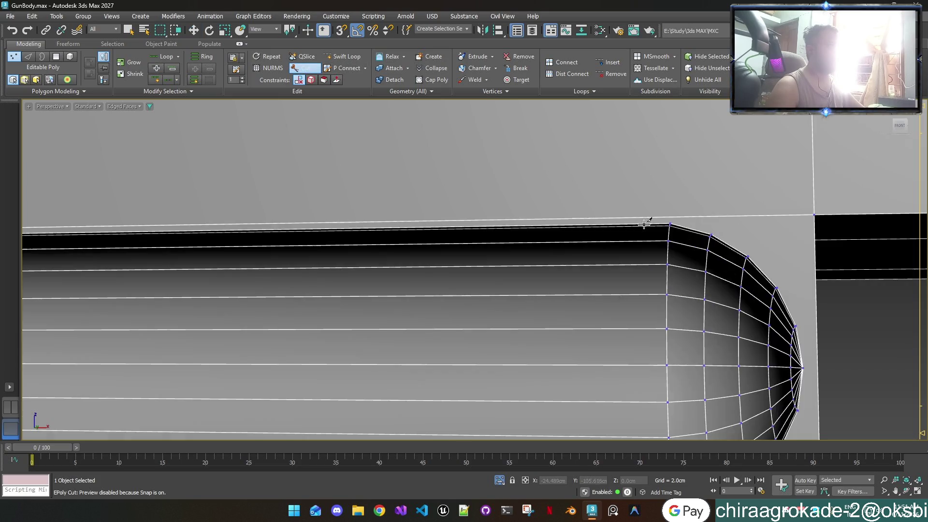
{"action": "scroll", "coordinate": [668, 227], "scroll_direction": "up", "scroll_amount": 1}
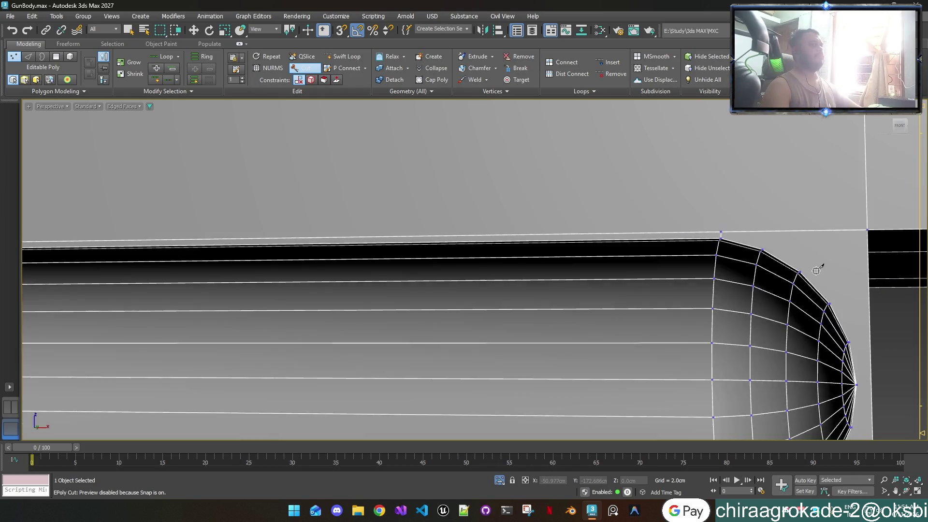
{"action": "scroll", "coordinate": [820, 265], "scroll_direction": "down", "scroll_amount": 2}
{"action": "scroll", "coordinate": [810, 268], "scroll_direction": "down", "scroll_amount": 2}
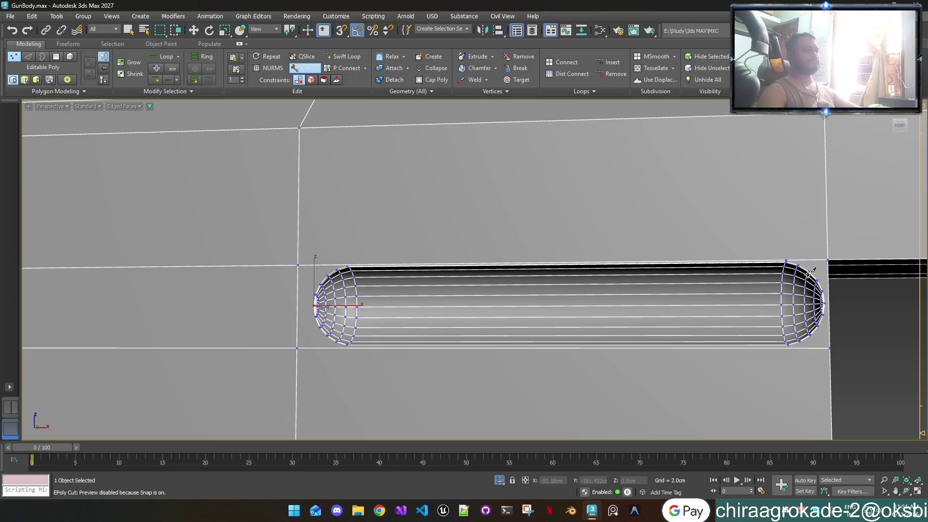
{"action": "scroll", "coordinate": [812, 270], "scroll_direction": "up", "scroll_amount": 2}
{"action": "scroll", "coordinate": [805, 319], "scroll_direction": "up", "scroll_amount": 2}
{"action": "scroll", "coordinate": [805, 355], "scroll_direction": "up", "scroll_amount": 2}
{"action": "scroll", "coordinate": [676, 301], "scroll_direction": "up", "scroll_amount": 3}
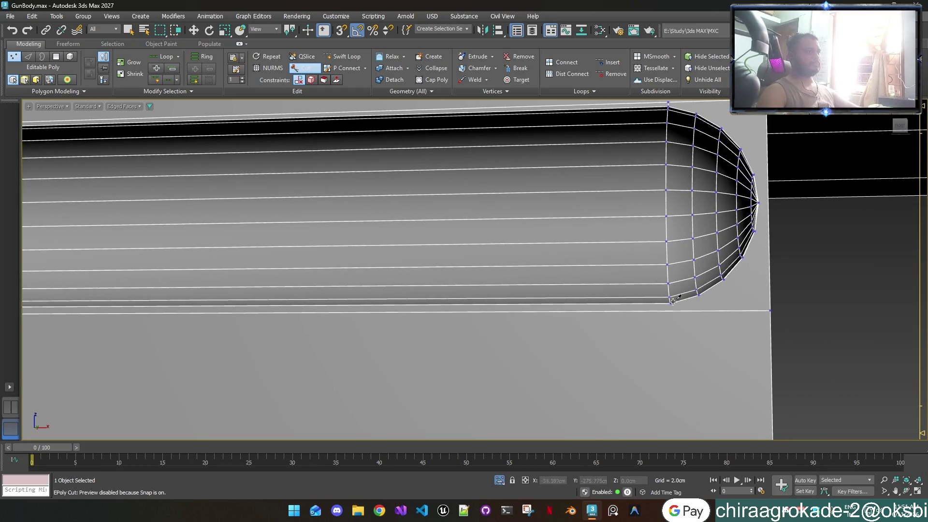
{"action": "scroll", "coordinate": [675, 300], "scroll_direction": "up", "scroll_amount": 2}
Step: Cut edges from the right end-cap and pole vertices out to the corner and right-edge vertices
{"action": "left_click", "coordinate": [680, 306]}
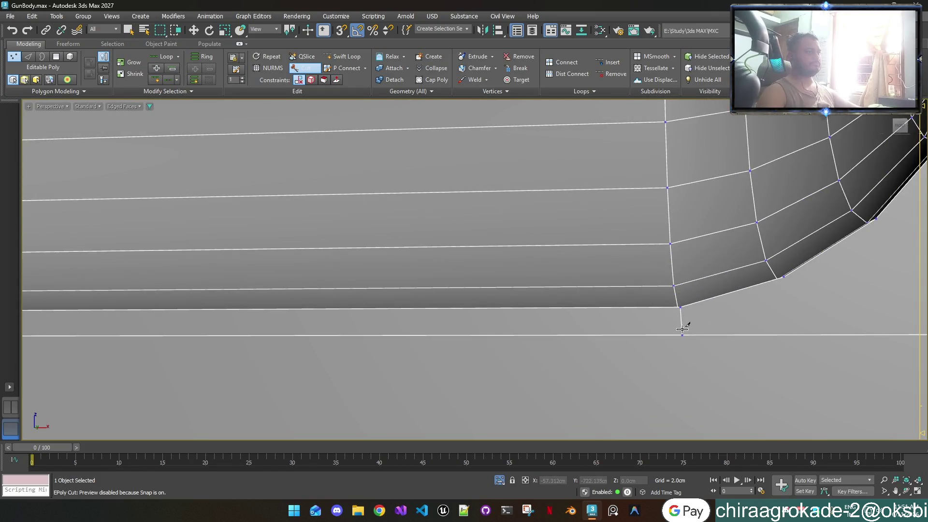
{"action": "middle_click_drag", "start_coordinate": [734, 314], "coordinate": [558, 326]}
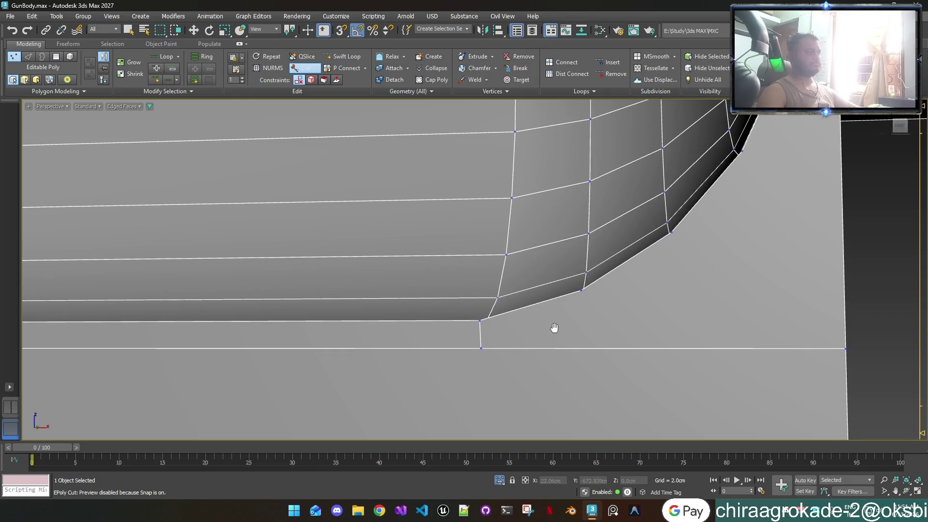
{"action": "left_click", "coordinate": [583, 289]}
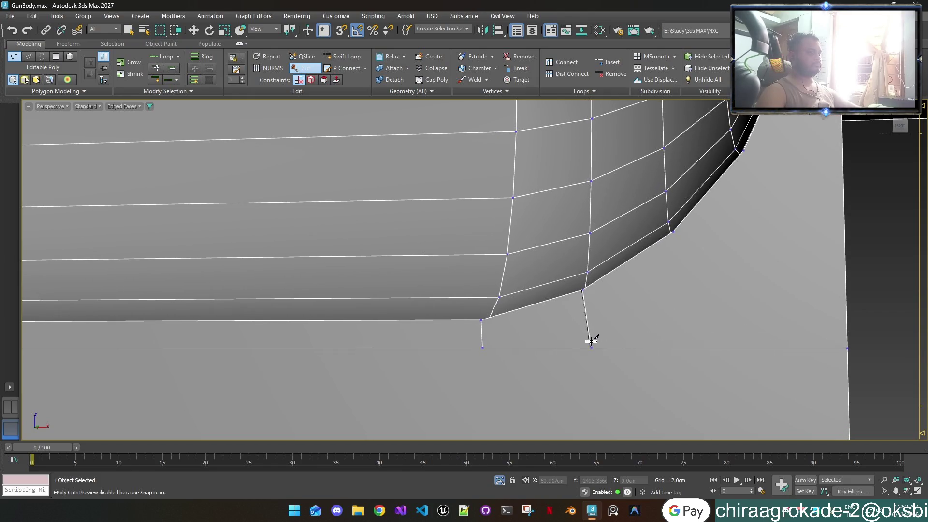
{"action": "left_click", "coordinate": [848, 345]}
{"action": "left_click", "coordinate": [674, 232]}
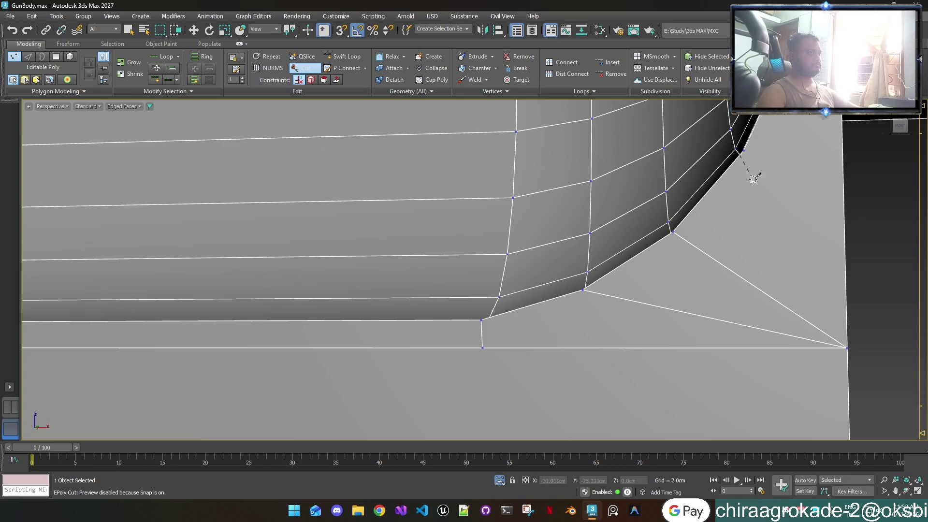
{"action": "left_click", "coordinate": [747, 151]}
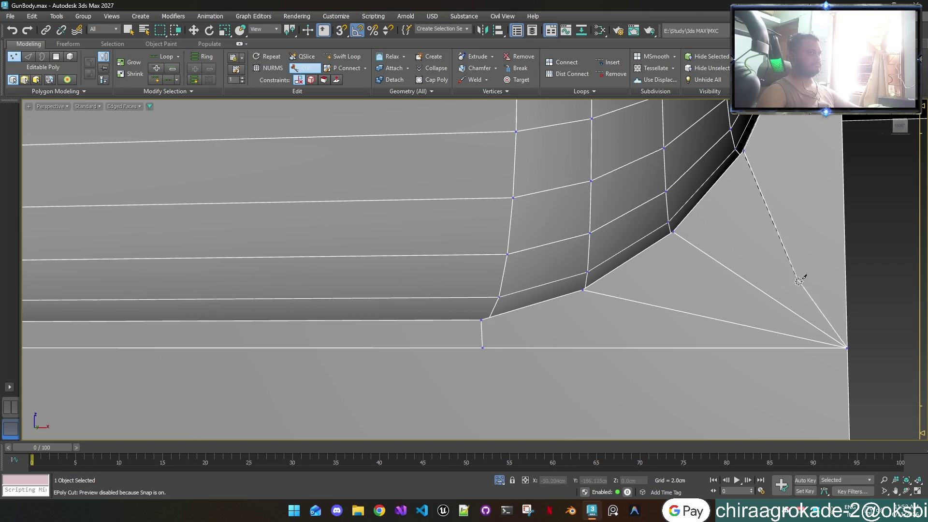
{"action": "mouse_move", "coordinate": [847, 319]}
{"action": "middle_mouse_down", "text": "alt"}
{"action": "mouse_move", "coordinate": [715, 317]}
{"action": "mouse_move", "coordinate": [701, 351]}
{"action": "mouse_move", "coordinate": [729, 311]}
{"action": "mouse_move", "coordinate": [691, 261]}
{"action": "middle_mouse_up", "text": "alt"}
{"action": "left_click", "coordinate": [678, 253]}
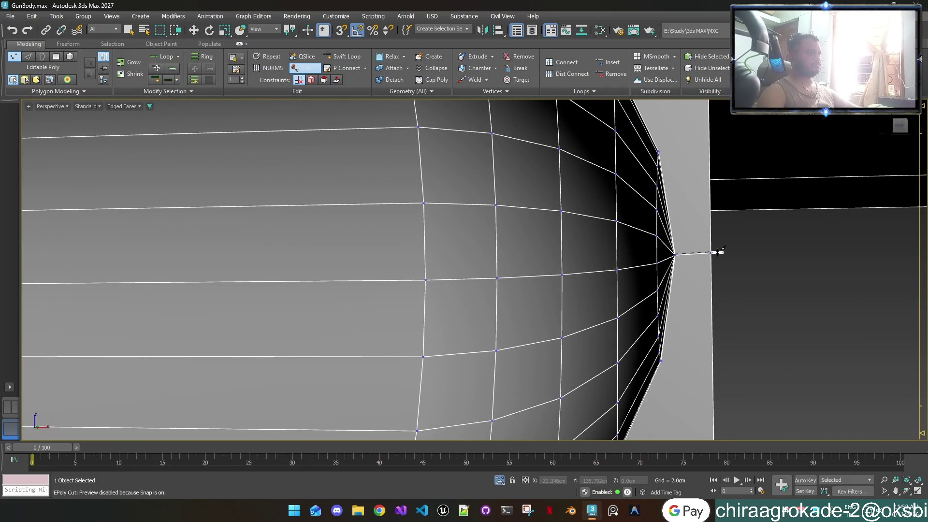
{"action": "scroll", "coordinate": [711, 287], "scroll_direction": "down", "scroll_amount": 1}
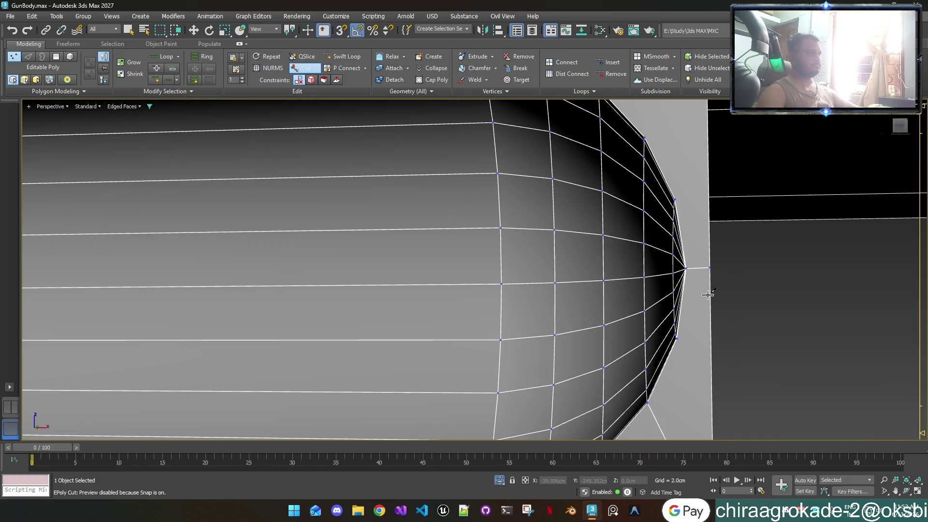
{"action": "left_click", "coordinate": [677, 335]}
{"action": "left_click", "coordinate": [708, 268]}
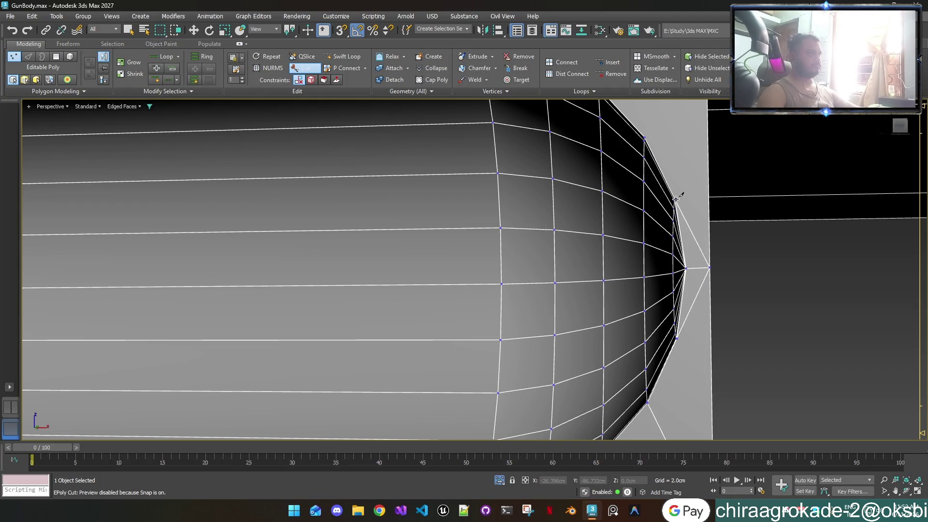
{"action": "scroll", "coordinate": [690, 232], "scroll_direction": "up", "scroll_amount": 2}
{"action": "scroll", "coordinate": [686, 240], "scroll_direction": "up", "scroll_amount": 1}
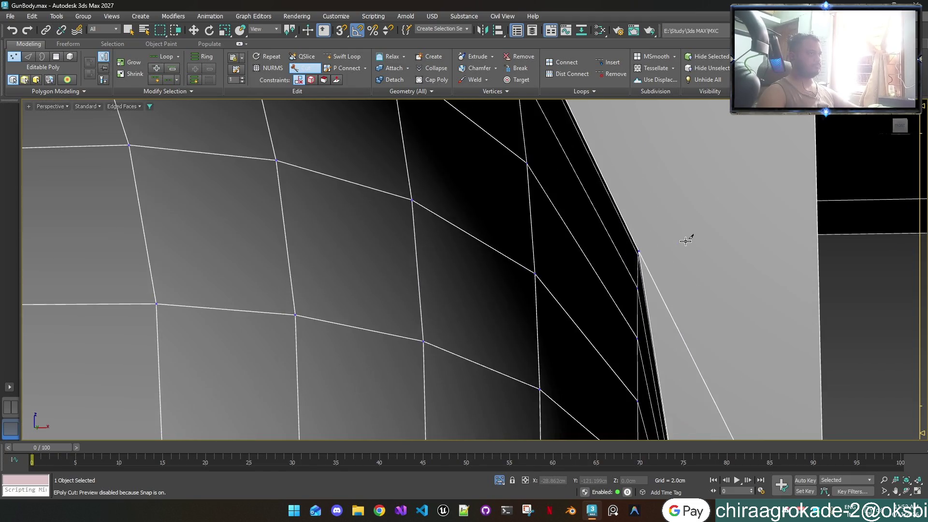
{"action": "scroll", "coordinate": [647, 254], "scroll_direction": "up", "scroll_amount": 2}
{"action": "scroll", "coordinate": [649, 252], "scroll_direction": "up", "scroll_amount": 1}
{"action": "scroll", "coordinate": [647, 256], "scroll_direction": "down", "scroll_amount": 4}
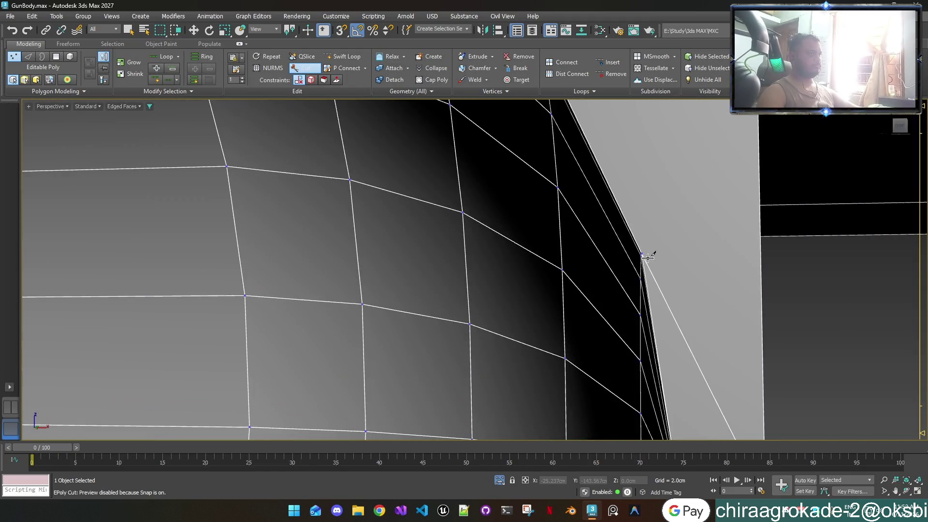
{"action": "scroll", "coordinate": [649, 256], "scroll_direction": "down", "scroll_amount": 2}
Step: Cut the remaining curve vertices to the outer corners, finish the cut and return to Move
{"action": "mouse_move", "coordinate": [655, 265]}
{"action": "middle_mouse_down", "text": "alt"}
{"action": "mouse_move", "coordinate": [655, 239]}
{"action": "mouse_move", "coordinate": [643, 353]}
{"action": "mouse_move", "coordinate": [609, 297]}
{"action": "middle_mouse_up", "text": "alt"}
{"action": "left_click", "coordinate": [438, 208]}
{"action": "left_click", "coordinate": [689, 158]}
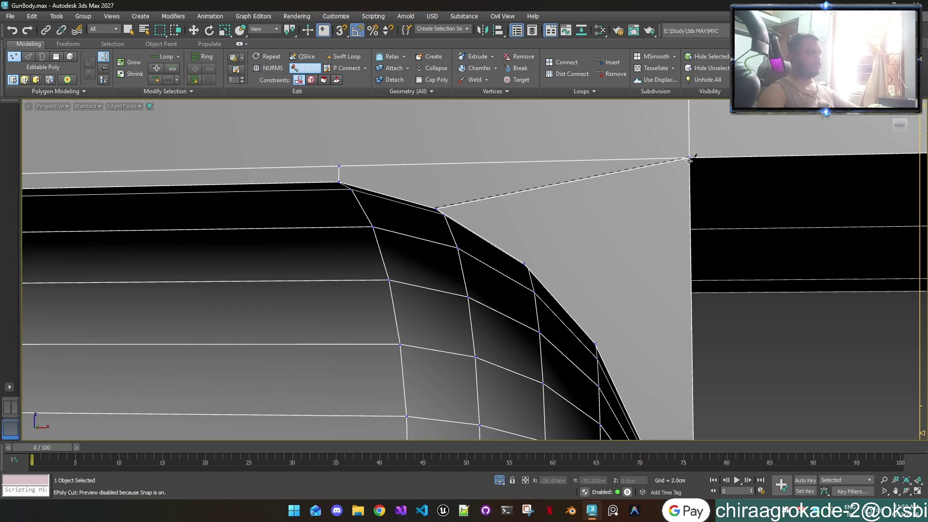
{"action": "left_click", "coordinate": [527, 263]}
{"action": "right_click", "coordinate": [526, 263]}
{"action": "left_click", "coordinate": [597, 341]}
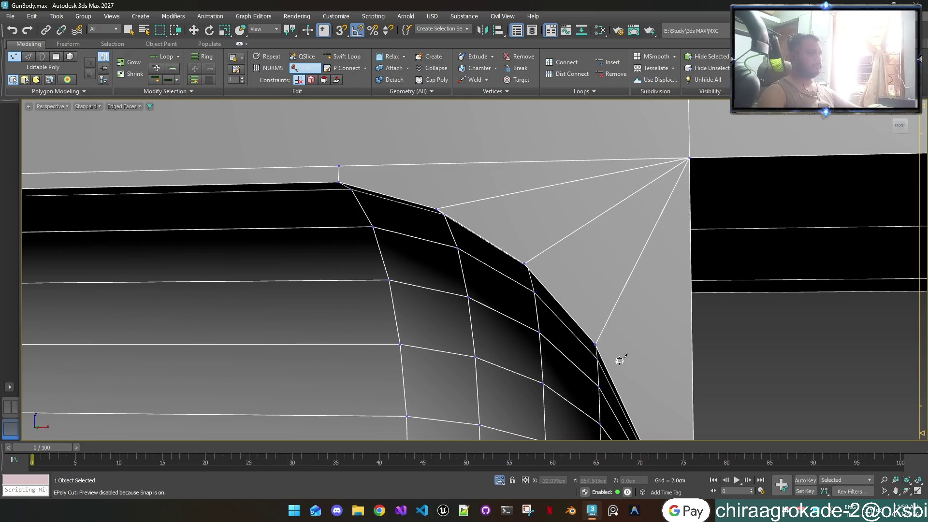
{"action": "scroll", "coordinate": [625, 218], "scroll_direction": "down", "scroll_amount": 2}
{"action": "scroll", "coordinate": [632, 208], "scroll_direction": "down", "scroll_amount": 1}
{"action": "scroll", "coordinate": [630, 212], "scroll_direction": "down", "scroll_amount": 1}
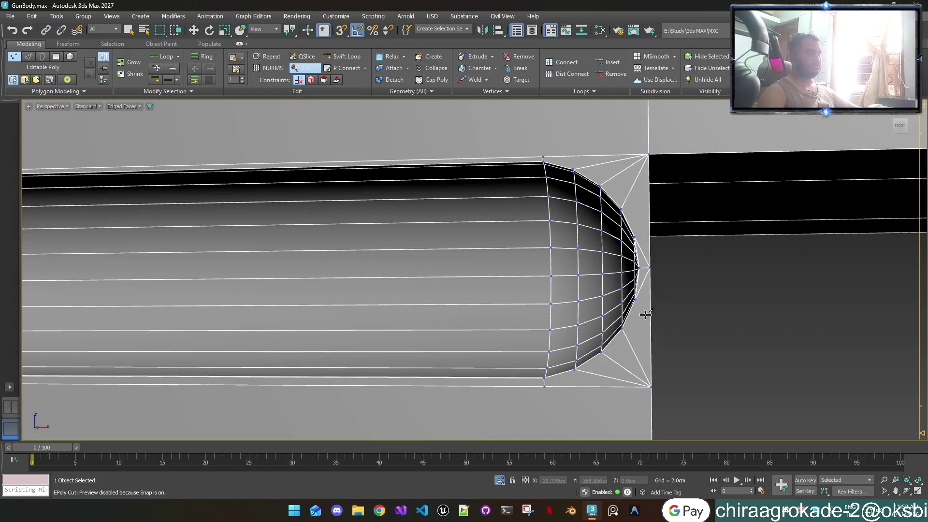
{"action": "scroll", "coordinate": [646, 319], "scroll_direction": "up", "scroll_amount": 1}
{"action": "scroll", "coordinate": [645, 336], "scroll_direction": "up", "scroll_amount": 1}
{"action": "key", "text": "w"}
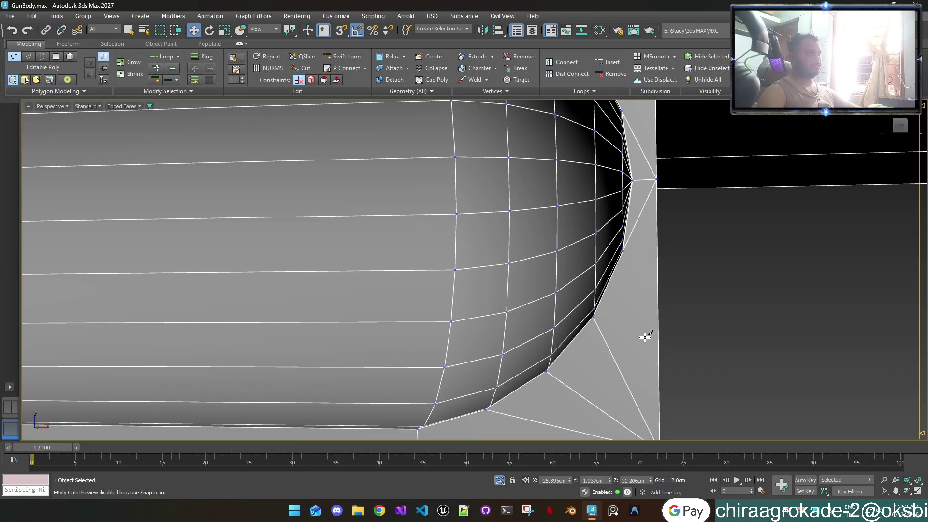
{"action": "left_click", "coordinate": [623, 250]}
{"action": "mouse_move", "coordinate": [656, 294]}
{"action": "middle_mouse_down", "text": "alt"}
{"action": "mouse_move", "coordinate": [706, 298]}
{"action": "mouse_move", "coordinate": [632, 242]}
{"action": "middle_mouse_up", "text": "alt"}
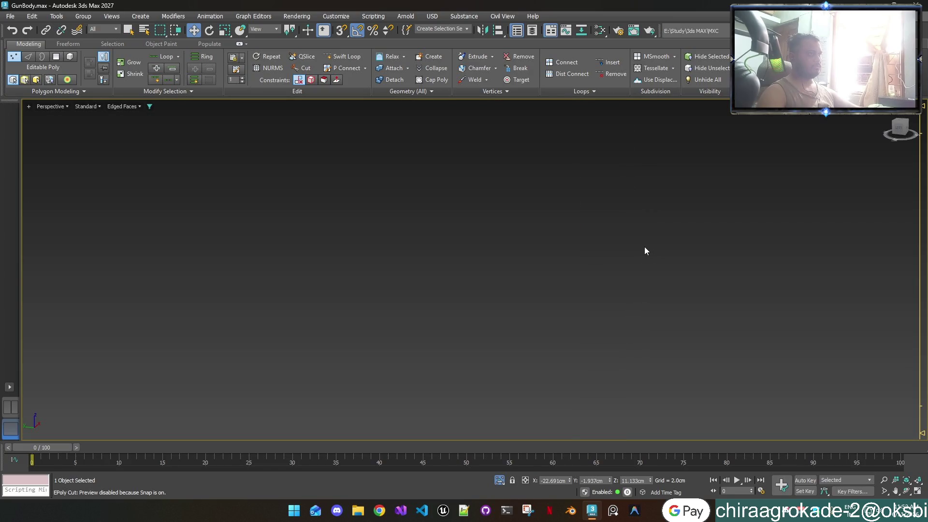
{"action": "scroll", "coordinate": [605, 268], "scroll_direction": "up", "scroll_amount": 3}
{"action": "scroll", "coordinate": [601, 276], "scroll_direction": "down", "scroll_amount": 5}
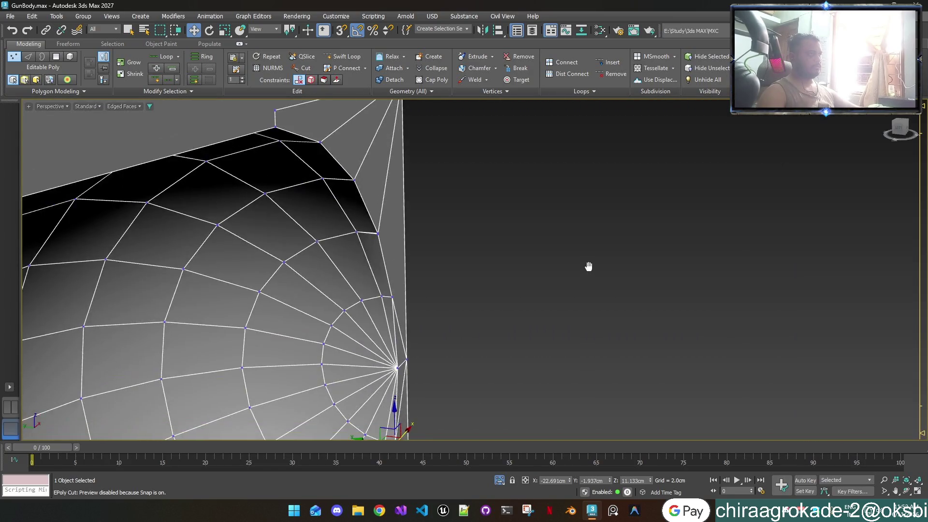
{"action": "scroll", "coordinate": [590, 261], "scroll_direction": "up", "scroll_amount": 2}
{"action": "scroll", "coordinate": [450, 297], "scroll_direction": "up", "scroll_amount": 1}
{"action": "scroll", "coordinate": [428, 301], "scroll_direction": "up", "scroll_amount": 1}
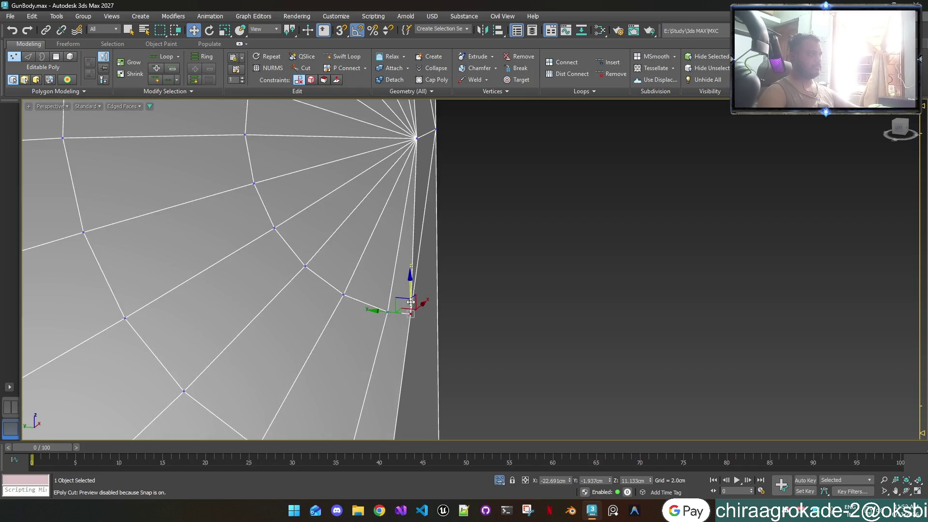
{"action": "scroll", "coordinate": [418, 306], "scroll_direction": "up", "scroll_amount": 1}
{"action": "middle_click_drag", "start_coordinate": [417, 305], "coordinate": [417, 196], "text": "alt"}
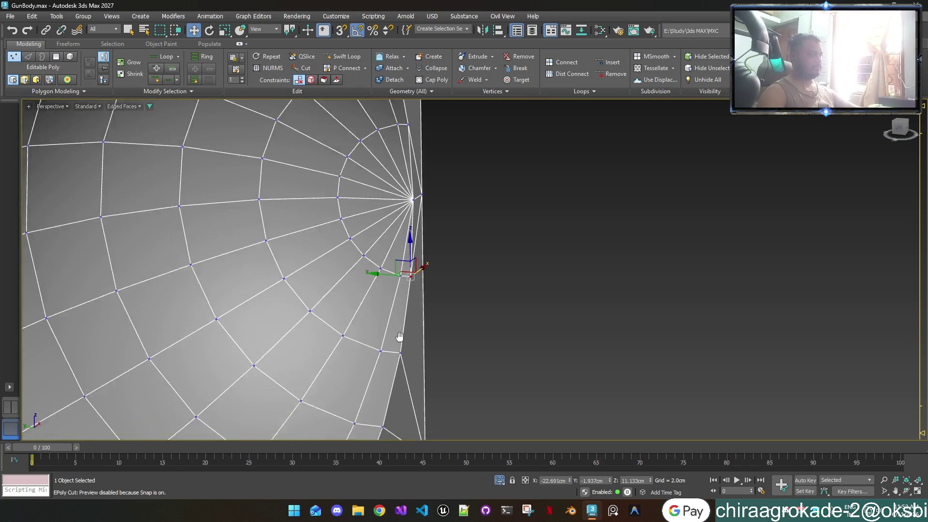
{"action": "scroll", "coordinate": [439, 185], "scroll_direction": "down", "scroll_amount": 3}
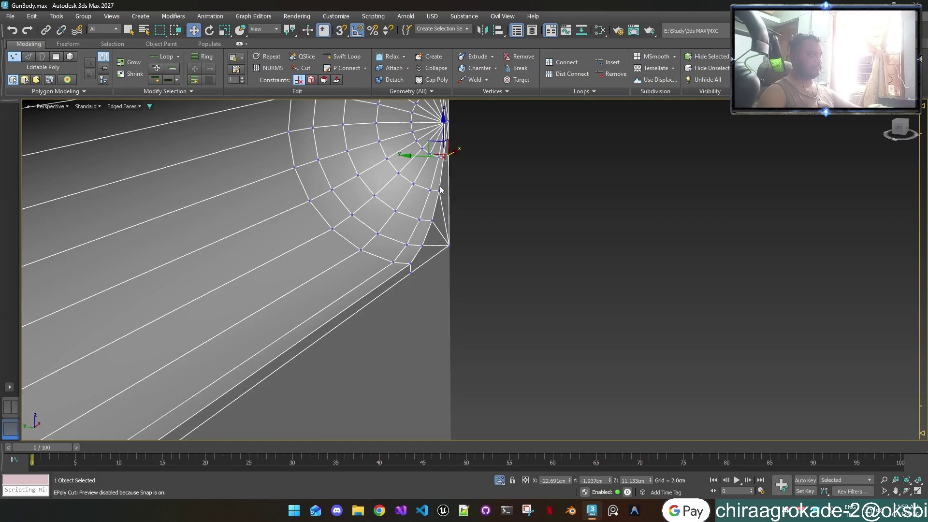
{"action": "scroll", "coordinate": [468, 258], "scroll_direction": "up", "scroll_amount": 2}
{"action": "middle_click_drag", "start_coordinate": [468, 257], "coordinate": [427, 348], "text": "alt"}
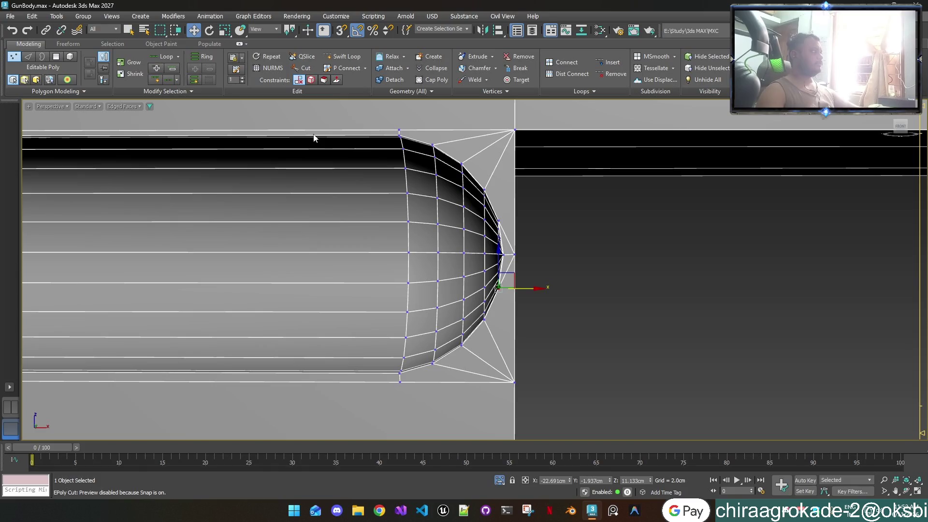
Step: Frame the whole cylinder in view and return to Vertex mode for the left end cap
{"action": "key", "text": "2"}
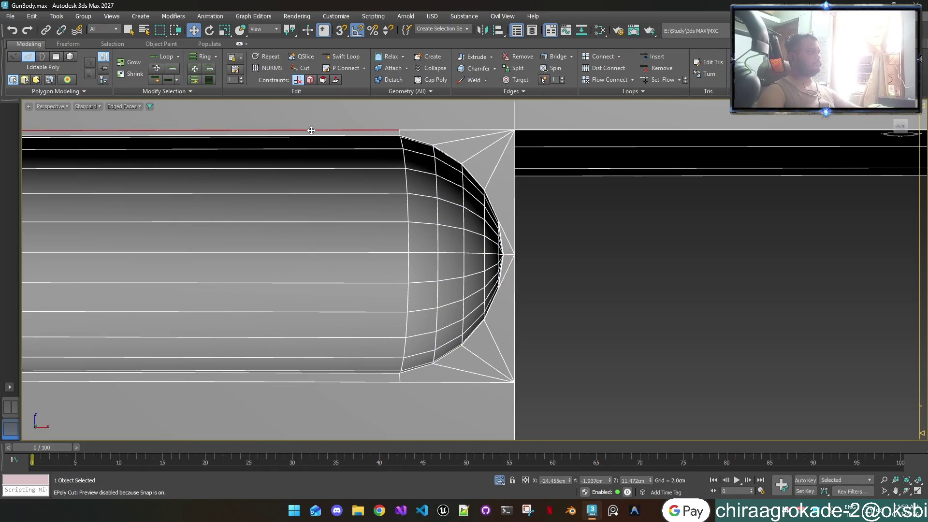
{"action": "scroll", "coordinate": [422, 222], "scroll_direction": "down", "scroll_amount": 2}
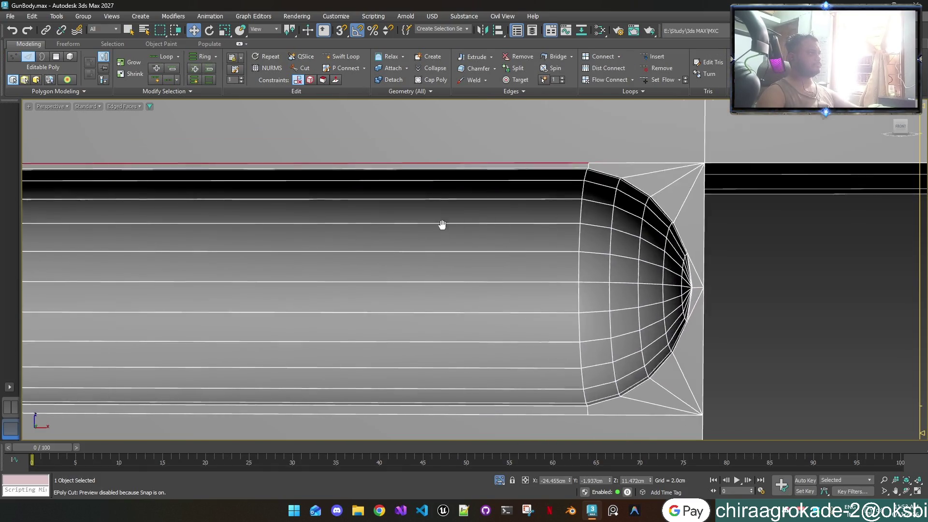
{"action": "scroll", "coordinate": [499, 228], "scroll_direction": "down", "scroll_amount": 5}
{"action": "key", "text": "z"}
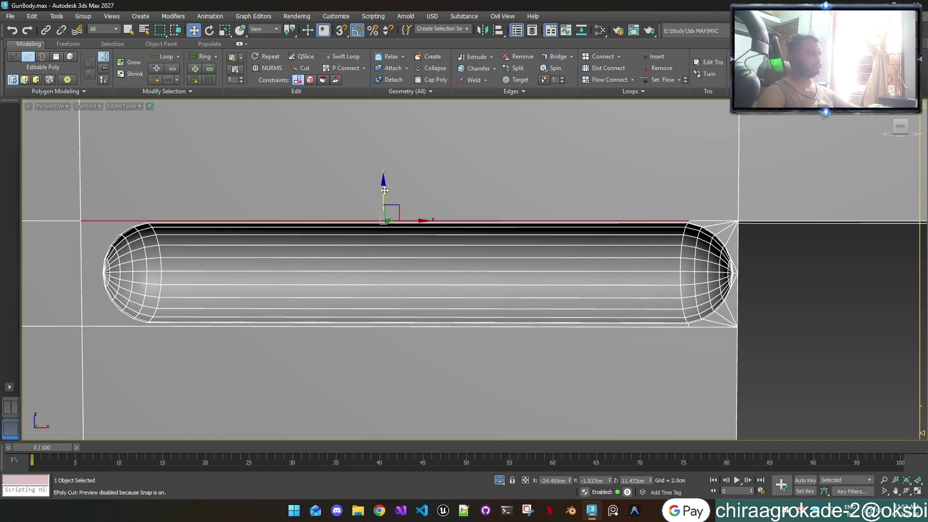
{"action": "scroll", "coordinate": [166, 232], "scroll_direction": "up", "scroll_amount": 3}
{"action": "key", "text": "1"}
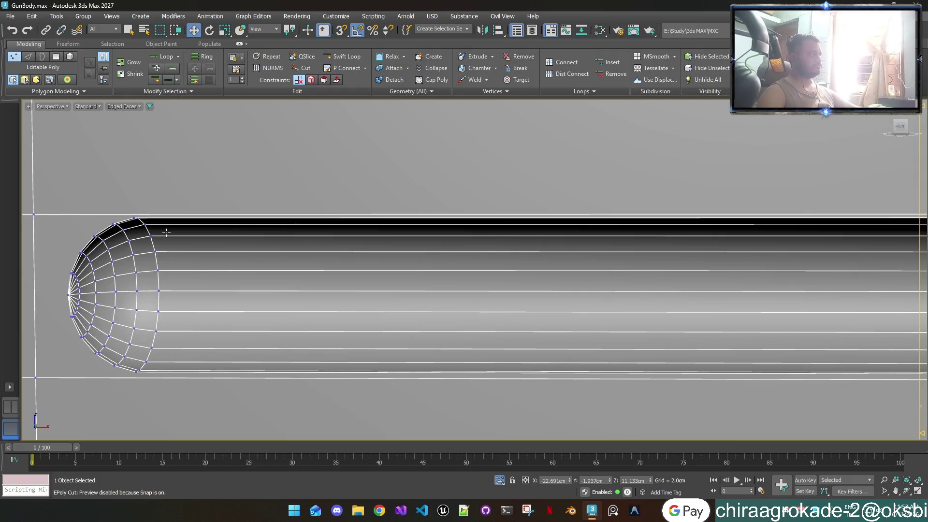
Step: At the left end cap, cut edges from the top and curve vertices to the upper outer corner vertex
{"action": "middle_click_drag", "start_coordinate": [165, 232], "coordinate": [409, 227]}
{"action": "scroll", "coordinate": [370, 247], "scroll_direction": "up", "scroll_amount": 2}
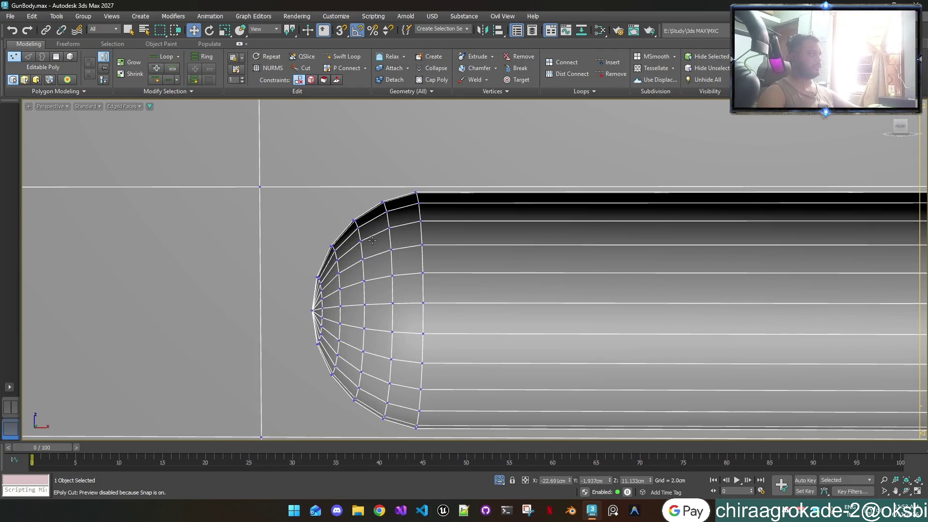
{"action": "left_click", "coordinate": [512, 81]}
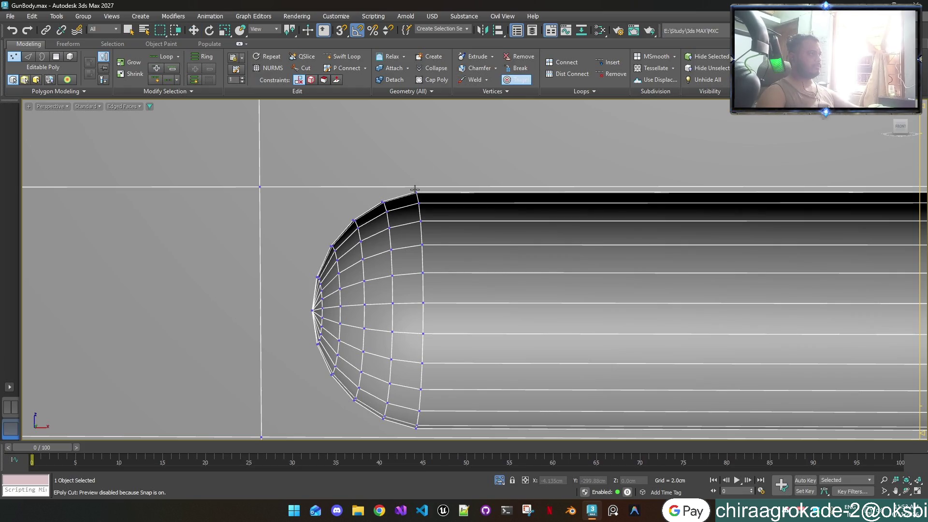
{"action": "scroll", "coordinate": [414, 189], "scroll_direction": "up", "scroll_amount": 2}
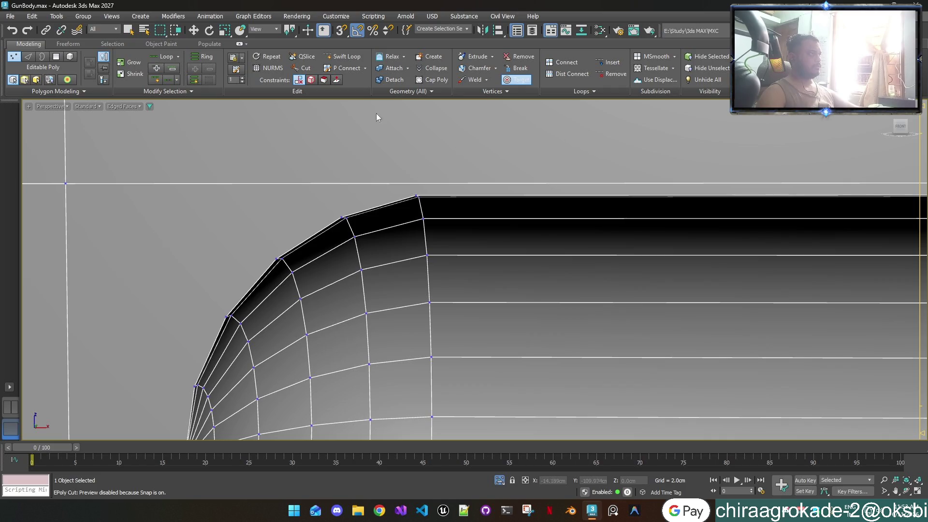
{"action": "left_click", "coordinate": [303, 68]}
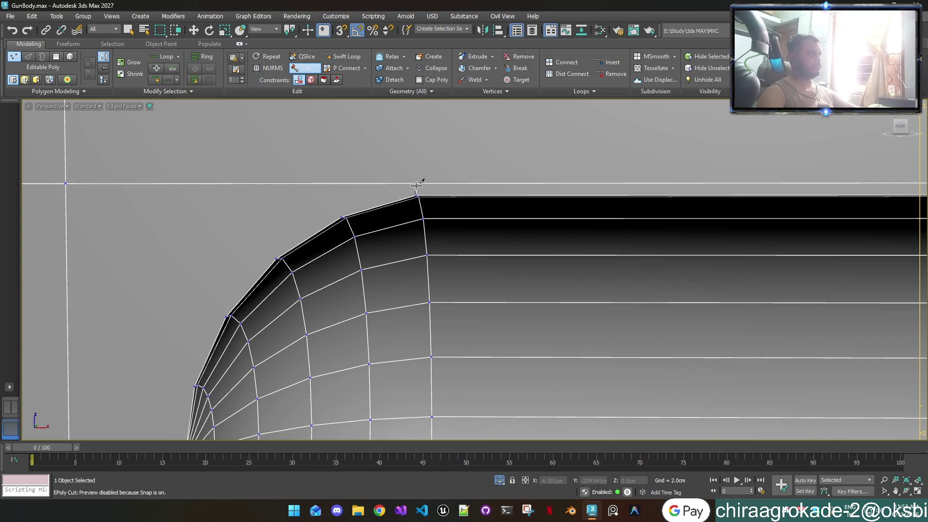
{"action": "left_click", "coordinate": [344, 216]}
{"action": "left_click", "coordinate": [65, 183]}
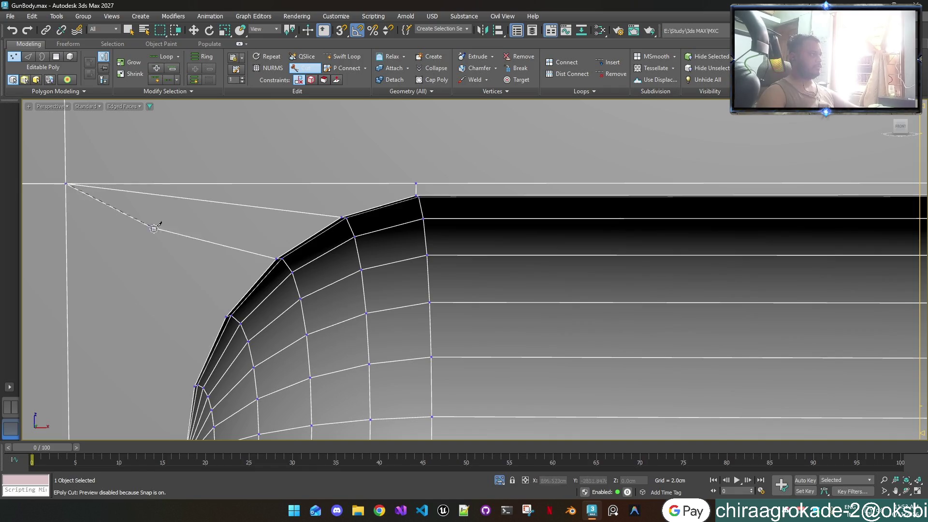
{"action": "left_click", "coordinate": [262, 263]}
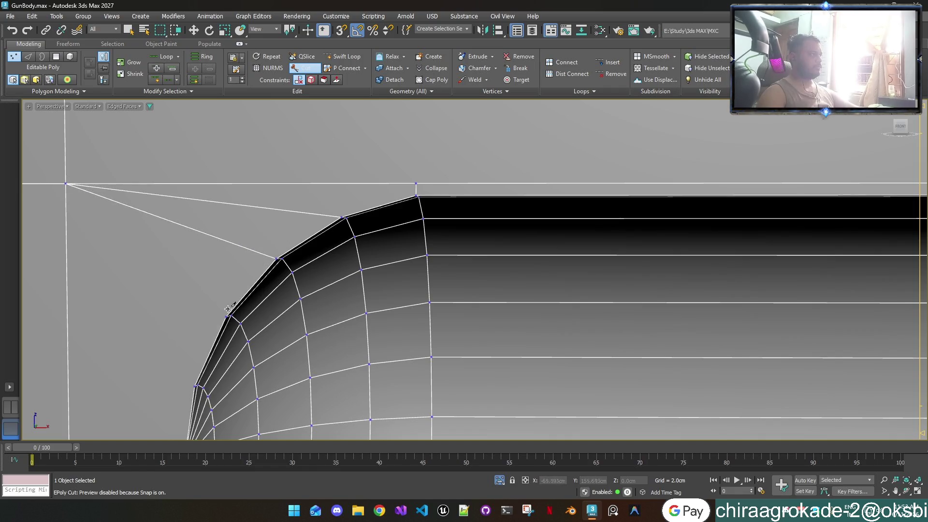
{"action": "left_click", "coordinate": [225, 313]}
{"action": "left_click", "coordinate": [67, 183]}
Step: Cut edges from the nose-tip and lower curve vertices to the boundary and lower corner
{"action": "mouse_move", "coordinate": [130, 235]}
{"action": "middle_mouse_down", "text": "alt"}
{"action": "mouse_move", "coordinate": [238, 187]}
{"action": "mouse_move", "coordinate": [324, 231]}
{"action": "middle_mouse_up", "text": "alt"}
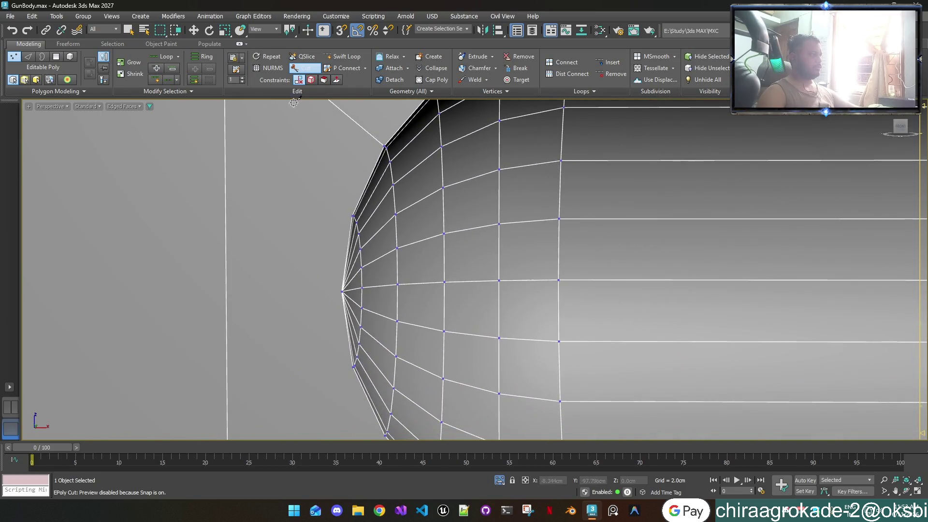
{"action": "left_click", "coordinate": [341, 289]}
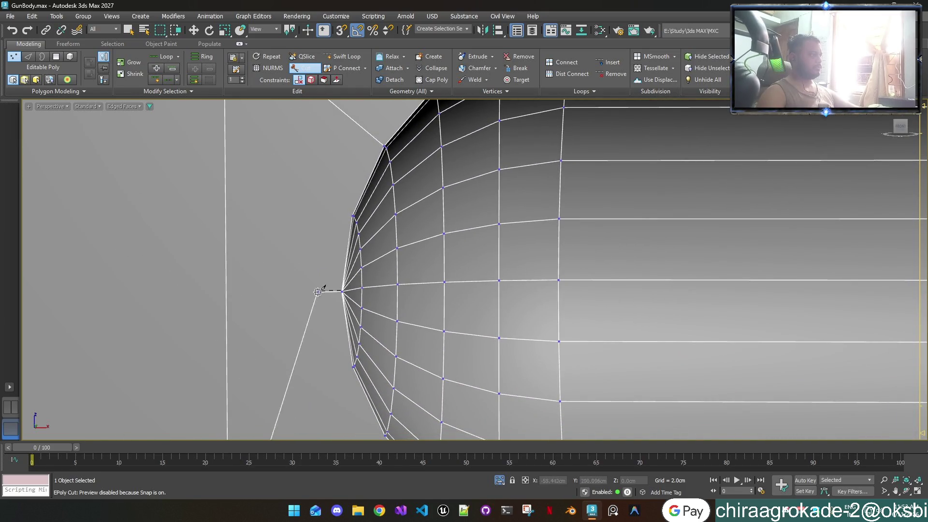
{"action": "left_click", "coordinate": [227, 294]}
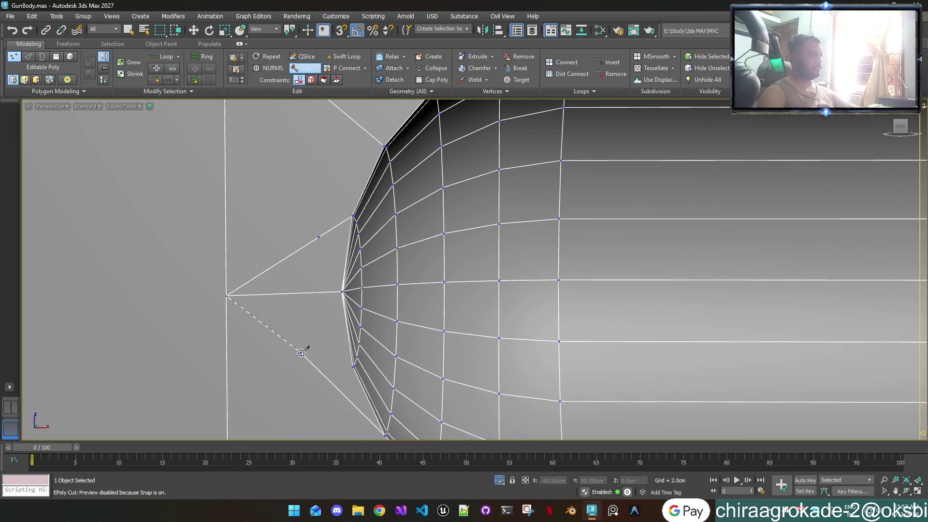
{"action": "middle_click_drag", "start_coordinate": [351, 399], "coordinate": [321, 186], "text": "alt"}
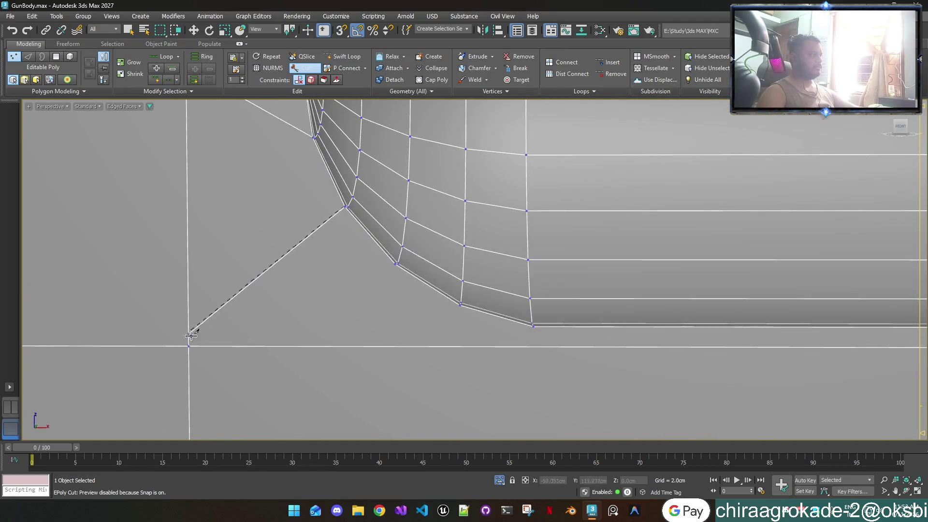
{"action": "left_click", "coordinate": [396, 263]}
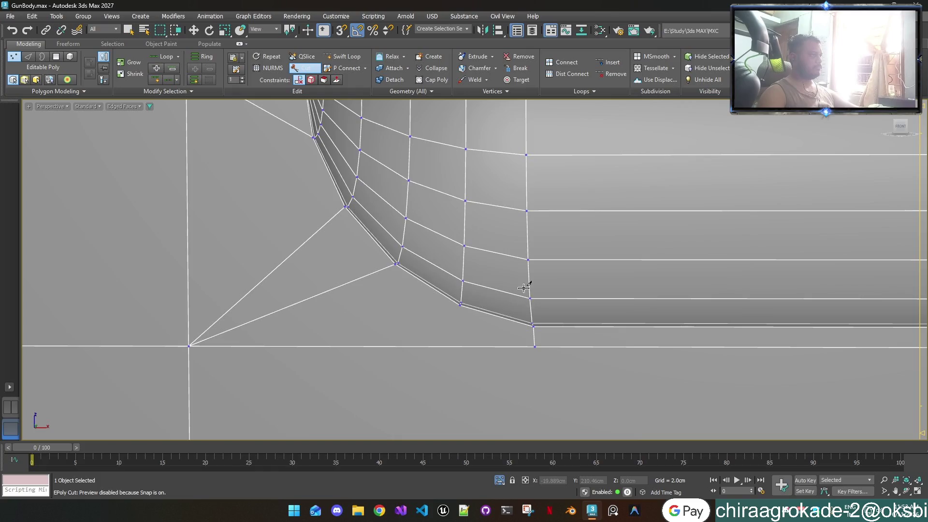
{"action": "scroll", "coordinate": [523, 288], "scroll_direction": "down", "scroll_amount": 3}
{"action": "mouse_move", "coordinate": [518, 227]}
{"action": "middle_mouse_down", "text": "alt"}
{"action": "mouse_move", "coordinate": [501, 393]}
{"action": "mouse_move", "coordinate": [455, 352]}
{"action": "mouse_move", "coordinate": [449, 291]}
{"action": "middle_mouse_up", "text": "alt"}
{"action": "left_click", "coordinate": [411, 361]}
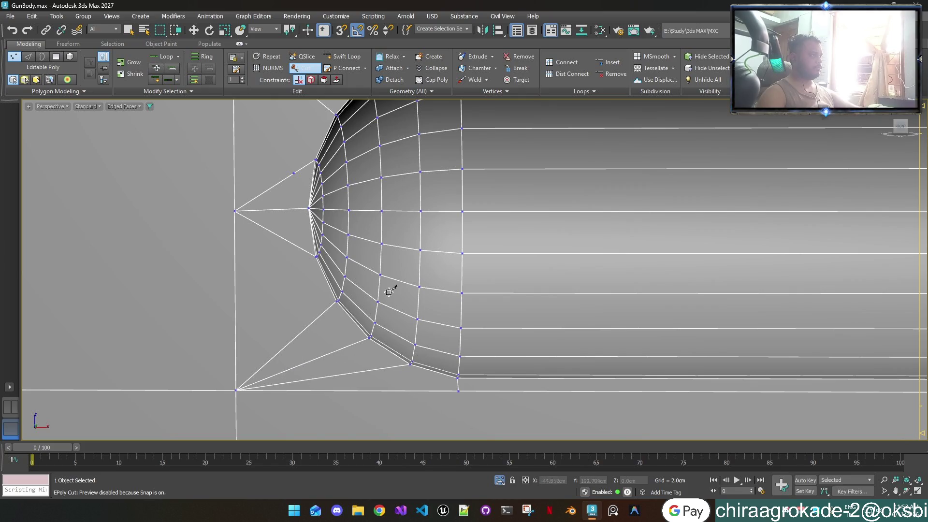
{"action": "scroll", "coordinate": [382, 281], "scroll_direction": "down", "scroll_amount": 3}
{"action": "scroll", "coordinate": [382, 282], "scroll_direction": "down", "scroll_amount": 4}
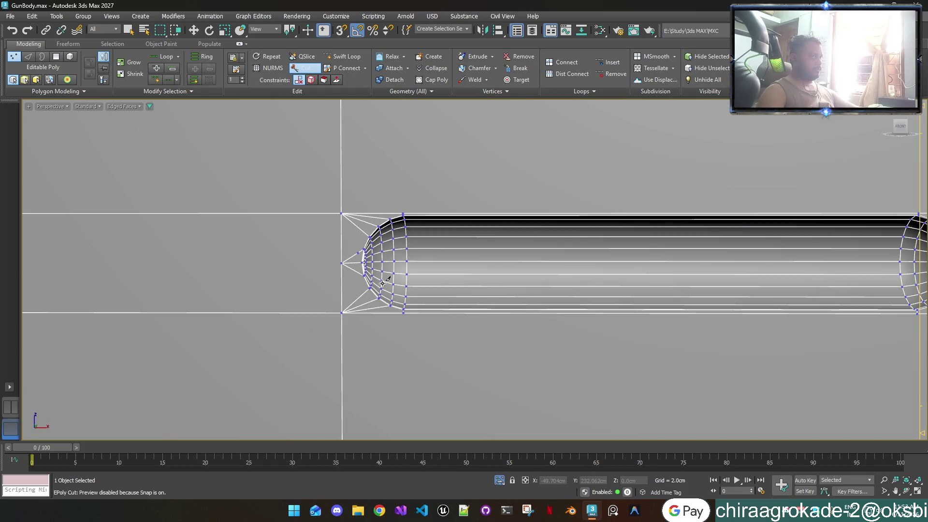
{"action": "middle_click_drag", "start_coordinate": [382, 281], "coordinate": [277, 281]}
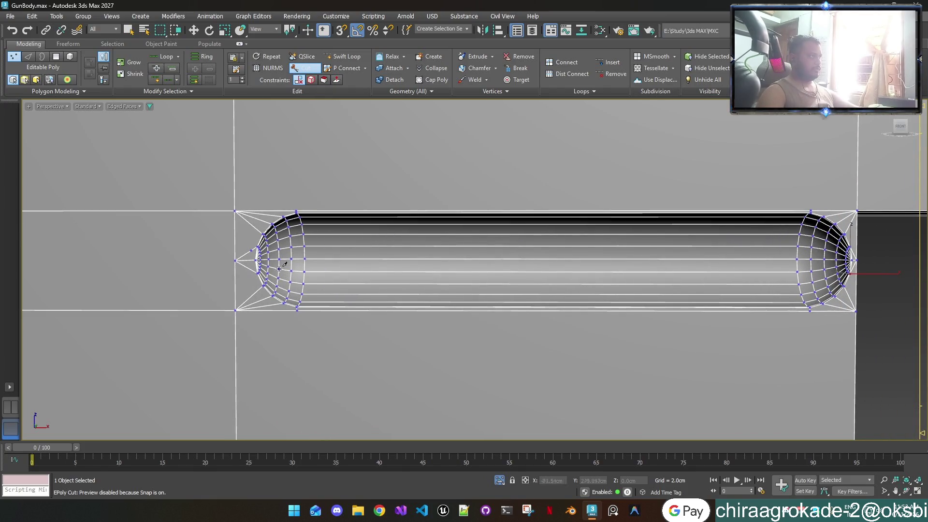
{"action": "scroll", "coordinate": [280, 273], "scroll_direction": "up", "scroll_amount": 2}
{"action": "scroll", "coordinate": [268, 261], "scroll_direction": "up", "scroll_amount": 2}
{"action": "scroll", "coordinate": [253, 249], "scroll_direction": "up", "scroll_amount": 2}
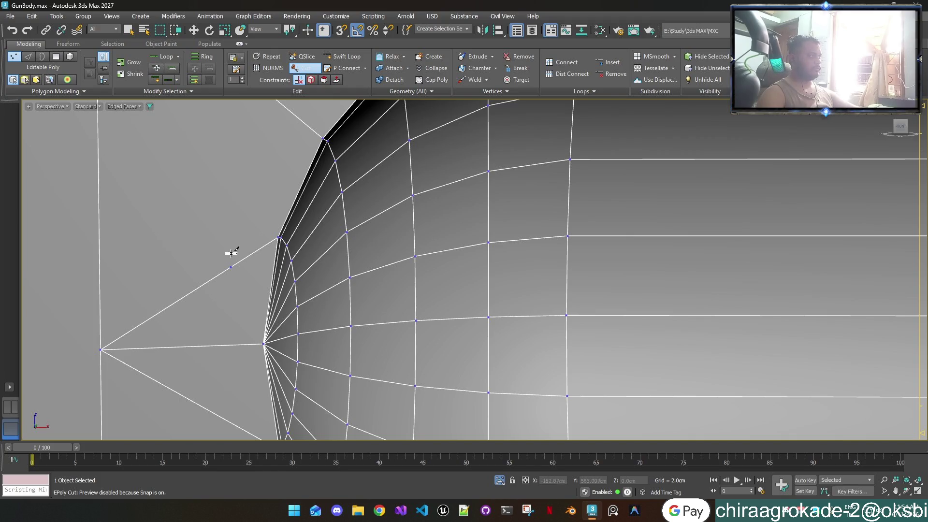
Step: Target Weld the stray vertex beside the left cap onto the left corner vertex
{"action": "right_click", "coordinate": [231, 255]}
{"action": "key", "text": "w"}
{"action": "left_click", "coordinate": [231, 268]}
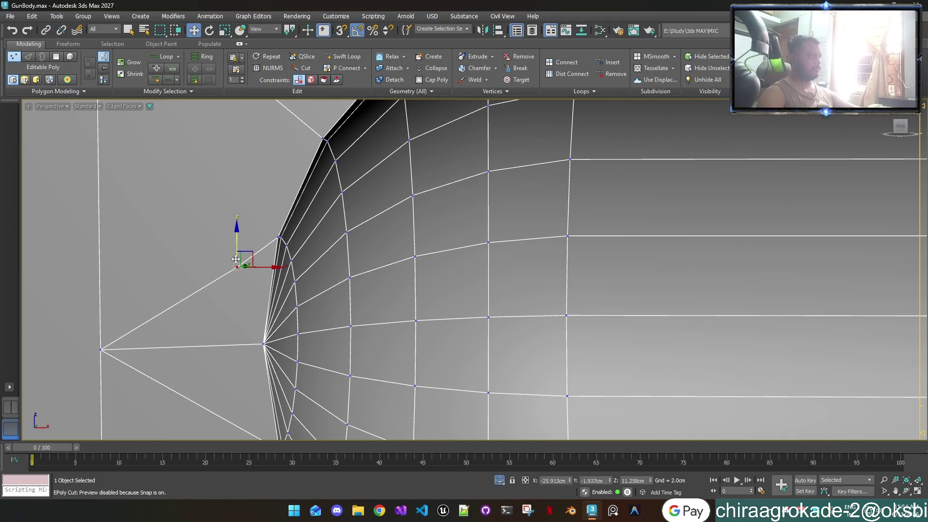
{"action": "left_click_drag", "start_coordinate": [237, 259], "coordinate": [231, 259]}
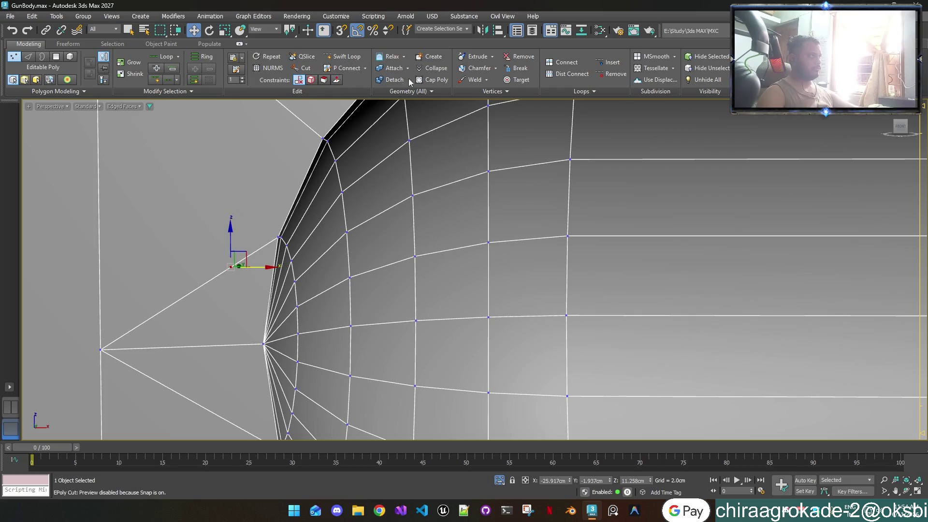
{"action": "left_click", "coordinate": [517, 80]}
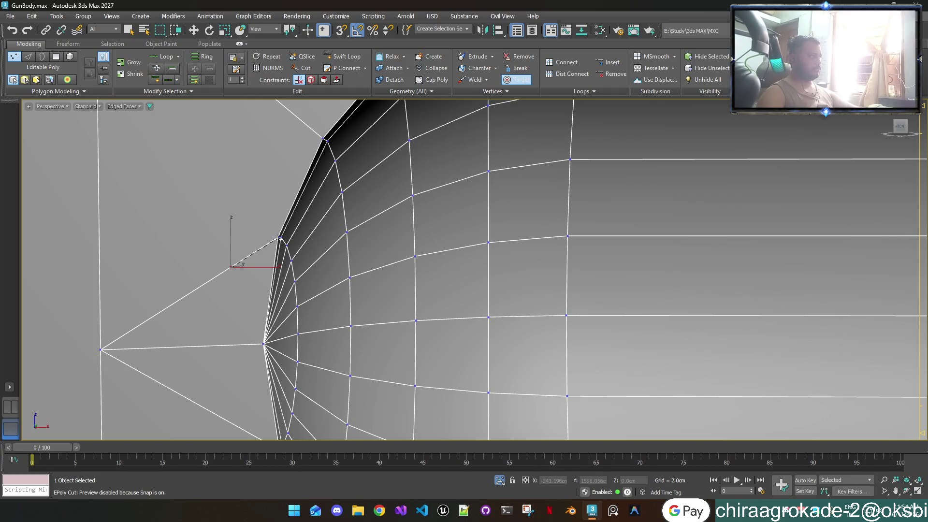
{"action": "left_click", "coordinate": [101, 351]}
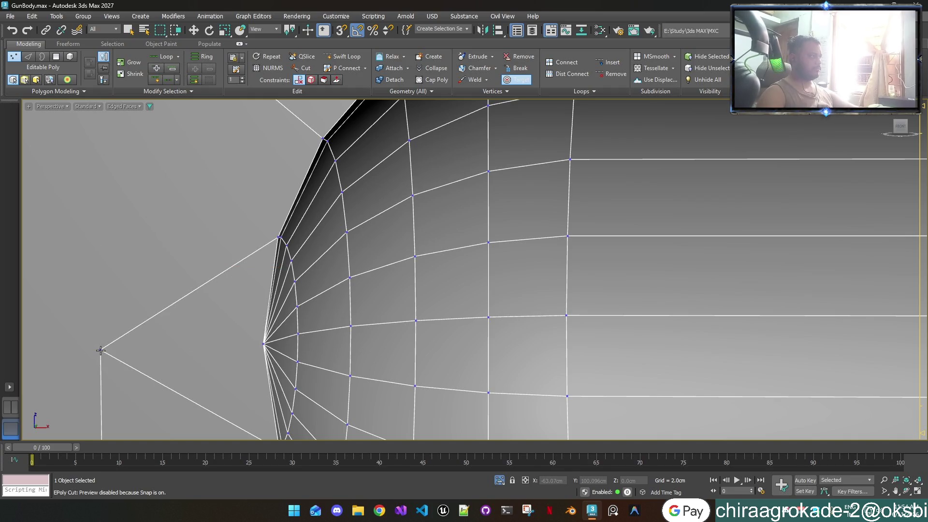
{"action": "right_click", "coordinate": [137, 313]}
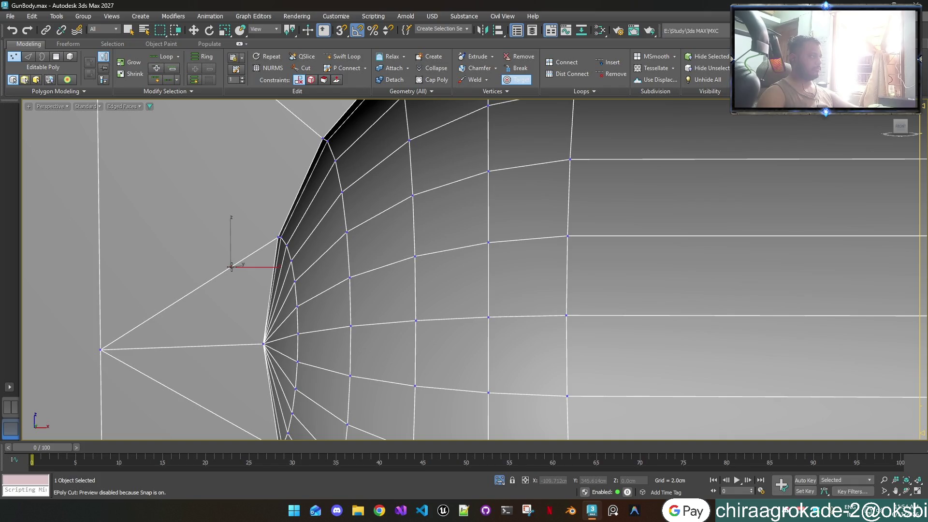
{"action": "left_click", "coordinate": [279, 237]}
{"action": "scroll", "coordinate": [294, 220], "scroll_direction": "down", "scroll_amount": 3}
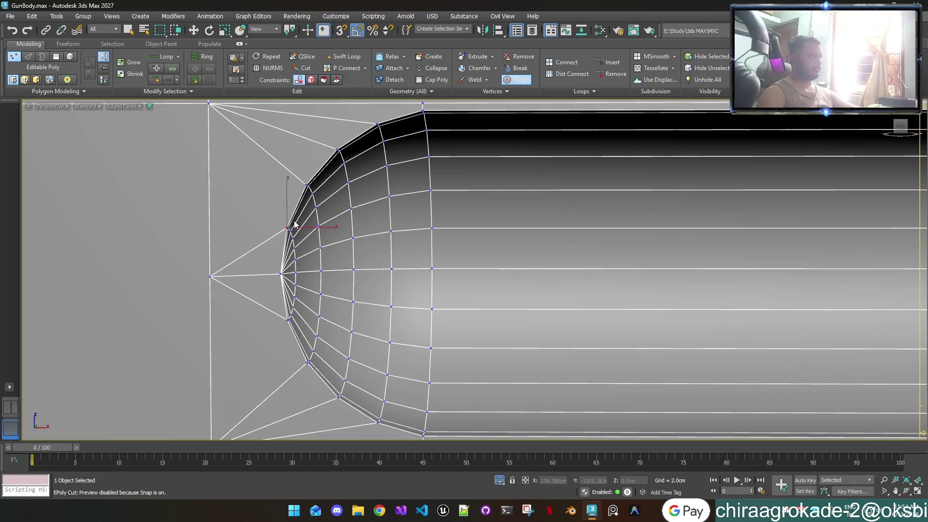
{"action": "right_click", "coordinate": [258, 183]}
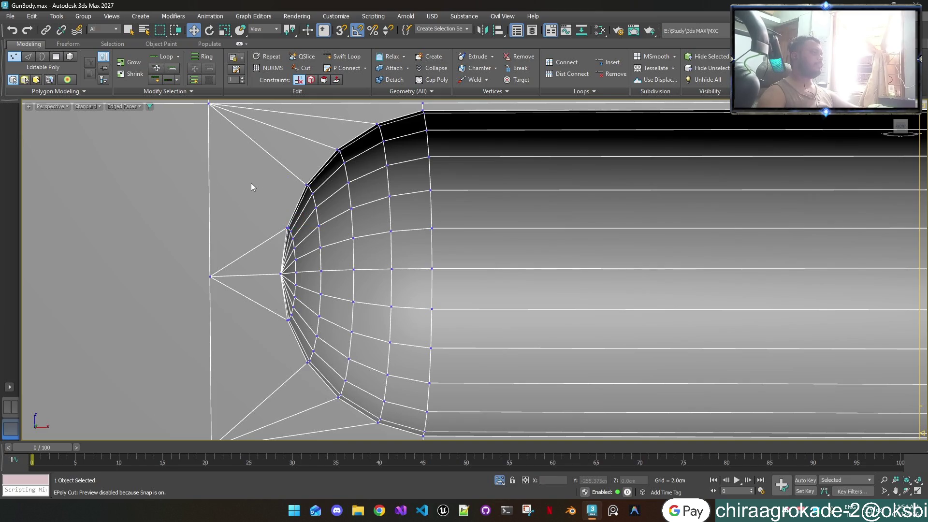
{"action": "scroll", "coordinate": [252, 182], "scroll_direction": "down", "scroll_amount": 3}
Step: In Front view, select the slot's corner vertices and slide the bottom one along X to snap into line
{"action": "mouse_move", "coordinate": [350, 200]}
{"action": "middle_mouse_down"}
{"action": "mouse_move", "coordinate": [273, 259]}
{"action": "mouse_move", "coordinate": [229, 258]}
{"action": "middle_mouse_up"}
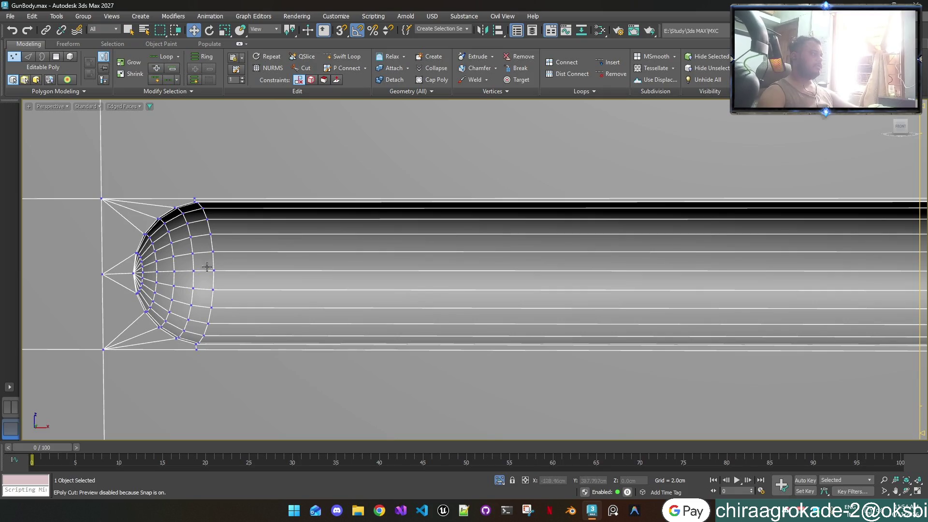
{"action": "left_click", "coordinate": [194, 198]}
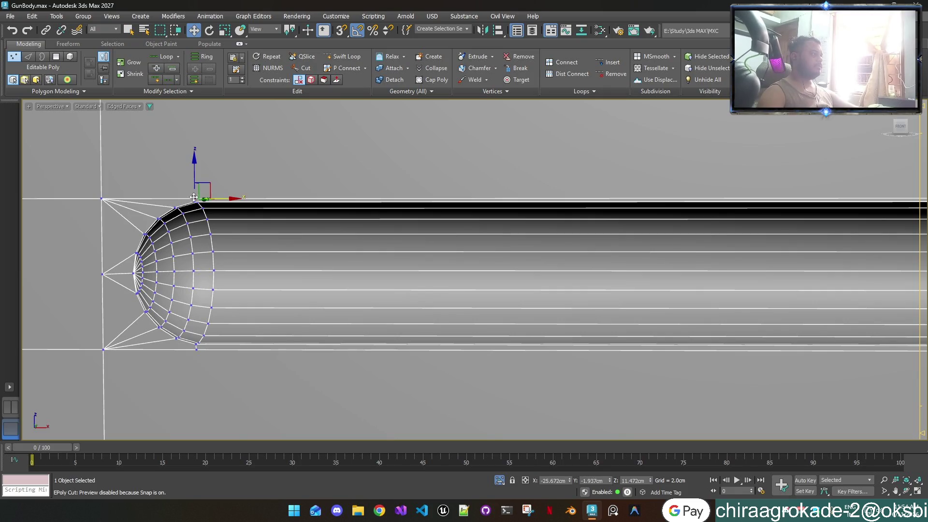
{"action": "middle_click_drag", "start_coordinate": [221, 229], "coordinate": [380, 255]}
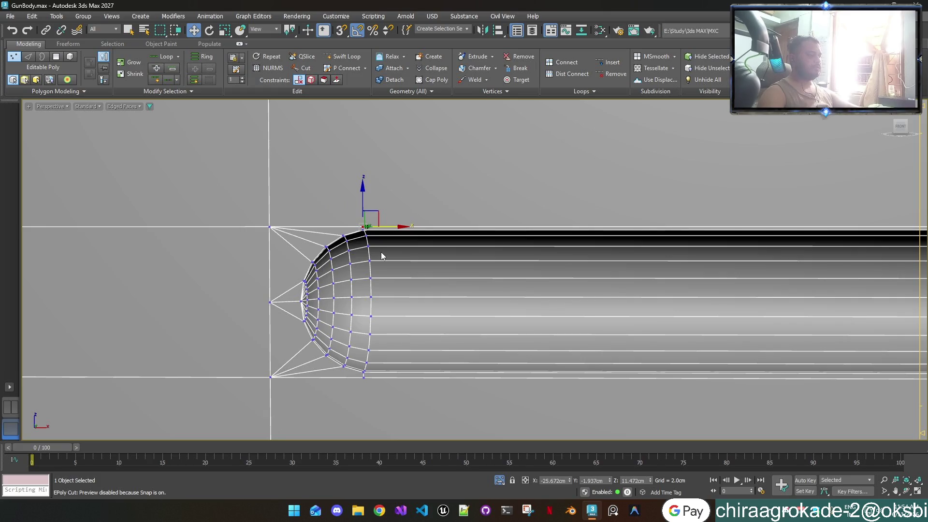
{"action": "key", "text": "f"}
{"action": "scroll", "coordinate": [383, 246], "scroll_direction": "up", "scroll_amount": 3}
{"action": "scroll", "coordinate": [429, 249], "scroll_direction": "up", "scroll_amount": 2}
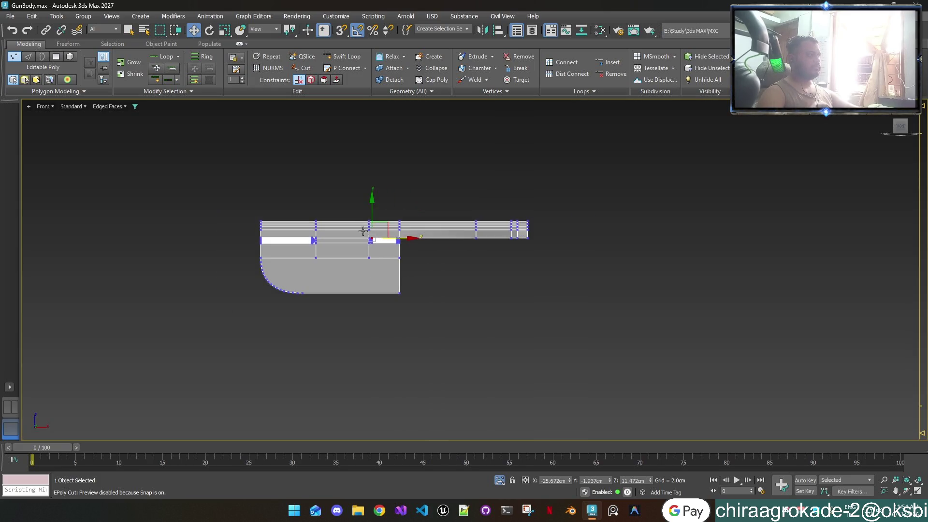
{"action": "scroll", "coordinate": [359, 223], "scroll_direction": "up", "scroll_amount": 3}
{"action": "scroll", "coordinate": [384, 217], "scroll_direction": "up", "scroll_amount": 3}
{"action": "scroll", "coordinate": [413, 207], "scroll_direction": "up", "scroll_amount": 2}
{"action": "scroll", "coordinate": [408, 169], "scroll_direction": "up", "scroll_amount": 2}
{"action": "middle_click_drag", "start_coordinate": [408, 169], "coordinate": [411, 262]}
{"action": "scroll", "coordinate": [410, 263], "scroll_direction": "up", "scroll_amount": 3}
{"action": "scroll", "coordinate": [410, 264], "scroll_direction": "up", "scroll_amount": 1}
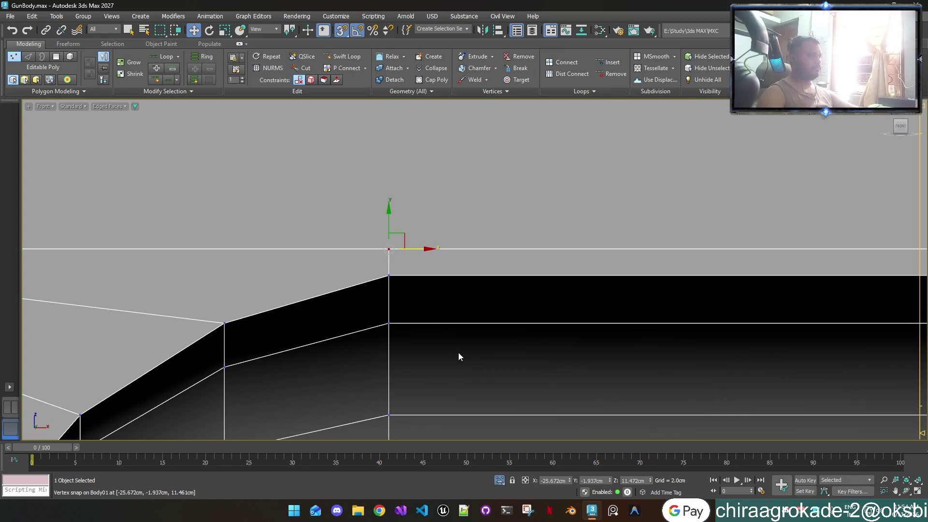
{"action": "scroll", "coordinate": [458, 354], "scroll_direction": "down", "scroll_amount": 3}
{"action": "scroll", "coordinate": [458, 356], "scroll_direction": "down", "scroll_amount": 1}
{"action": "middle_click_drag", "start_coordinate": [498, 404], "coordinate": [489, 200]}
{"action": "scroll", "coordinate": [461, 218], "scroll_direction": "up", "scroll_amount": 2}
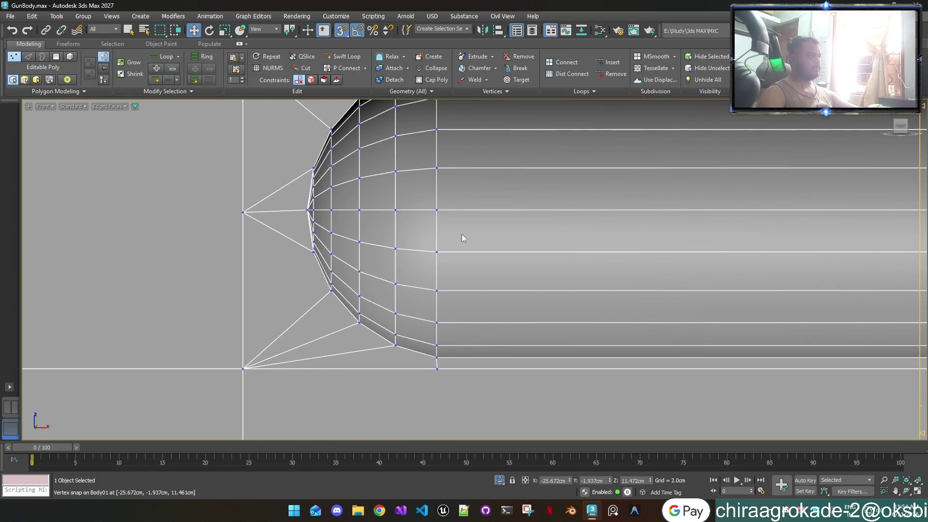
{"action": "scroll", "coordinate": [450, 378], "scroll_direction": "up", "scroll_amount": 2}
{"action": "left_click", "coordinate": [424, 358]}
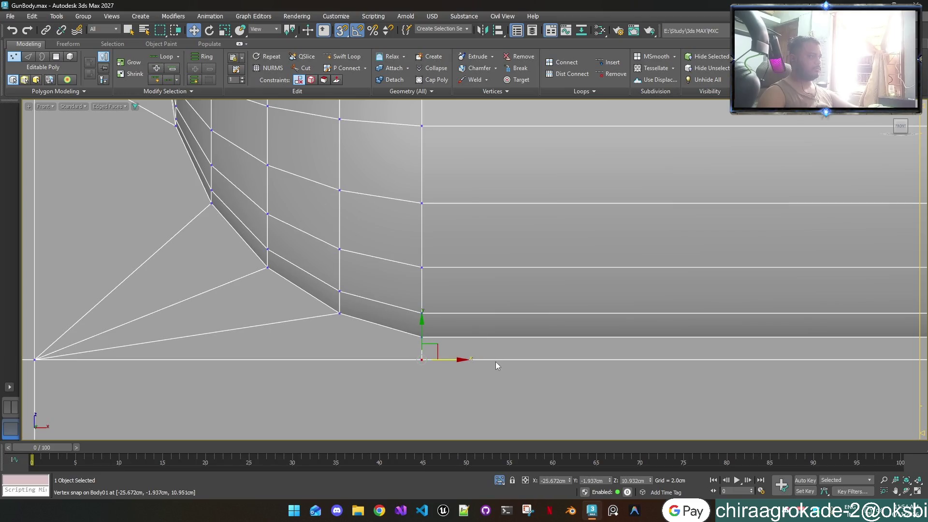
{"action": "scroll", "coordinate": [496, 361], "scroll_direction": "down", "scroll_amount": 3}
{"action": "middle_click_drag", "start_coordinate": [672, 362], "coordinate": [370, 377]}
{"action": "middle_click_drag", "start_coordinate": [906, 384], "coordinate": [673, 392]}
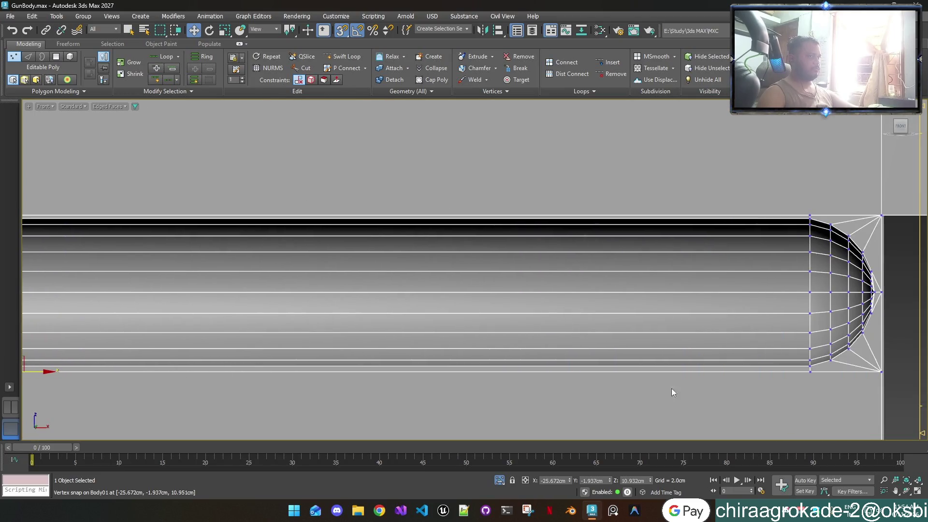
{"action": "middle_click_drag", "start_coordinate": [804, 370], "coordinate": [622, 348]}
{"action": "scroll", "coordinate": [628, 353], "scroll_direction": "up", "scroll_amount": 2}
{"action": "scroll", "coordinate": [628, 353], "scroll_direction": "up", "scroll_amount": 1}
{"action": "left_click", "coordinate": [629, 342]}
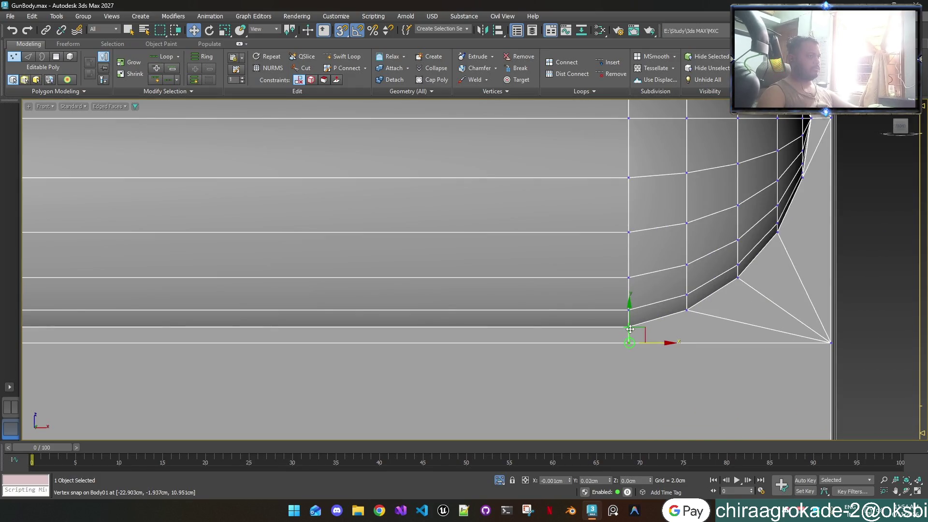
{"action": "mouse_move", "coordinate": [649, 305]}
{"action": "middle_mouse_down"}
{"action": "mouse_move", "coordinate": [633, 358]}
{"action": "mouse_move", "coordinate": [568, 242]}
{"action": "mouse_move", "coordinate": [578, 218]}
{"action": "middle_mouse_up"}
{"action": "left_click_drag", "start_coordinate": [639, 221], "coordinate": [626, 227]}
{"action": "scroll", "coordinate": [609, 233], "scroll_direction": "down", "scroll_amount": 4}
{"action": "scroll", "coordinate": [609, 232], "scroll_direction": "down", "scroll_amount": 1}
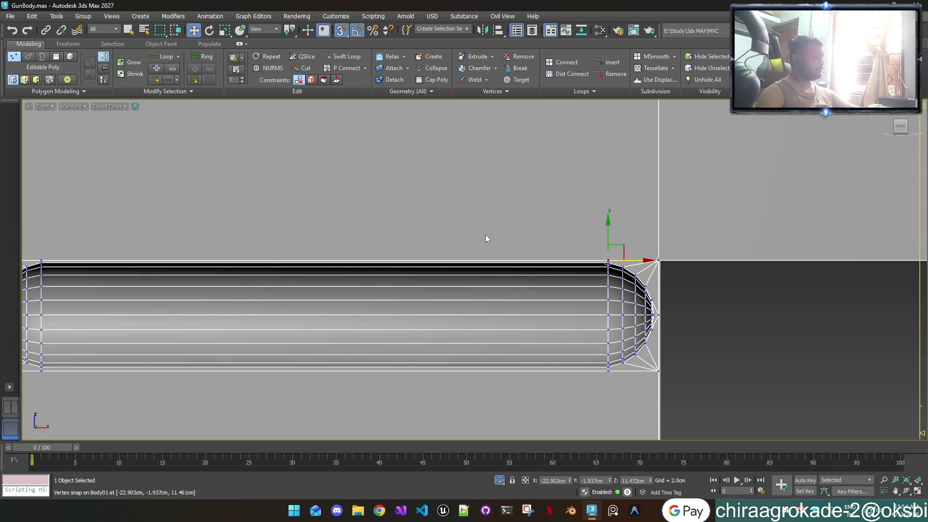
{"action": "scroll", "coordinate": [485, 237], "scroll_direction": "down", "scroll_amount": 3}
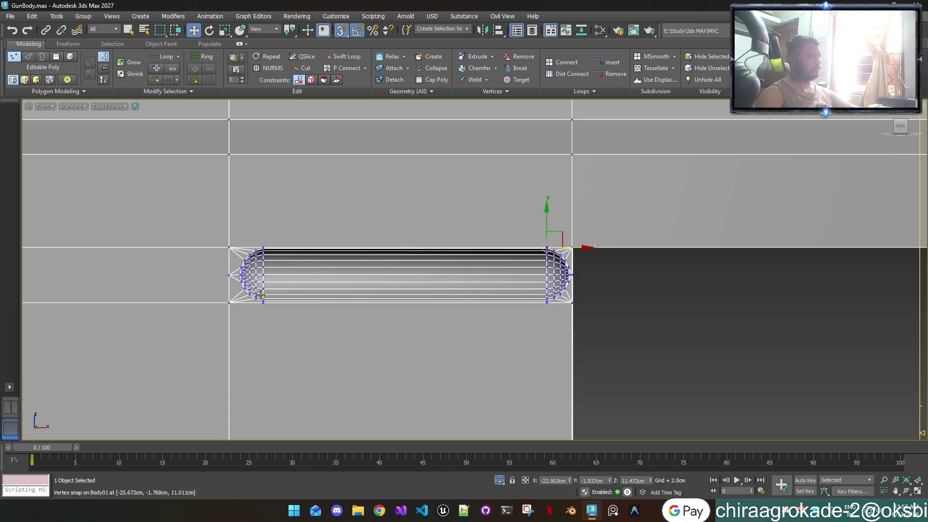
{"action": "scroll", "coordinate": [260, 294], "scroll_direction": "up", "scroll_amount": 4}
{"action": "scroll", "coordinate": [260, 293], "scroll_direction": "up", "scroll_amount": 2}
{"action": "scroll", "coordinate": [260, 293], "scroll_direction": "down", "scroll_amount": 3}
{"action": "scroll", "coordinate": [260, 294], "scroll_direction": "up", "scroll_amount": 3}
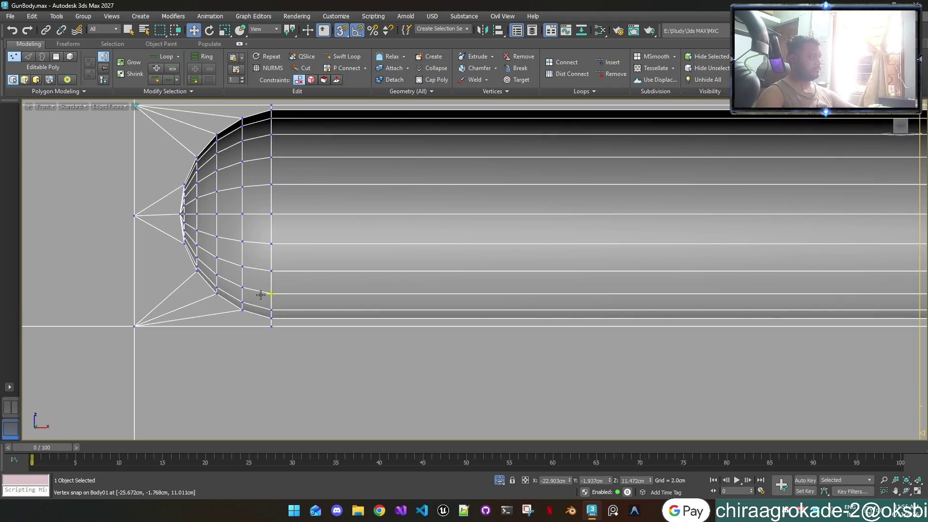
{"action": "scroll", "coordinate": [260, 294], "scroll_direction": "down", "scroll_amount": 4}
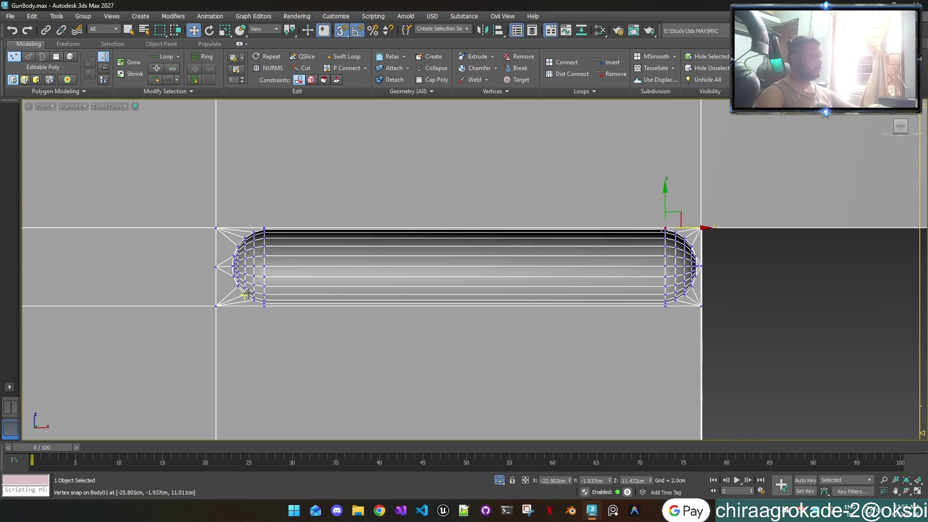
Step: Return to object level, show smooth shading without edges and orbit around the gun body
{"action": "key", "text": "1"}
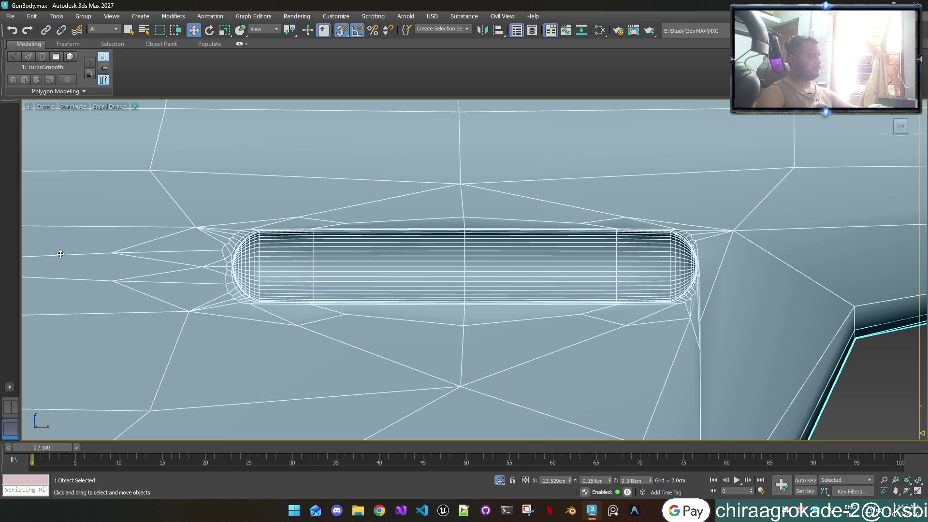
{"action": "key", "text": "F4"}
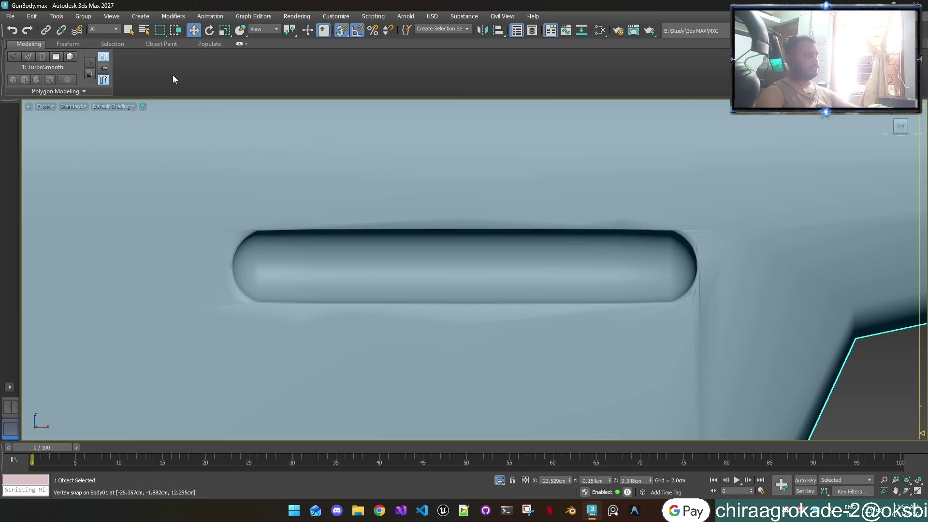
{"action": "scroll", "coordinate": [258, 208], "scroll_direction": "down", "scroll_amount": 2}
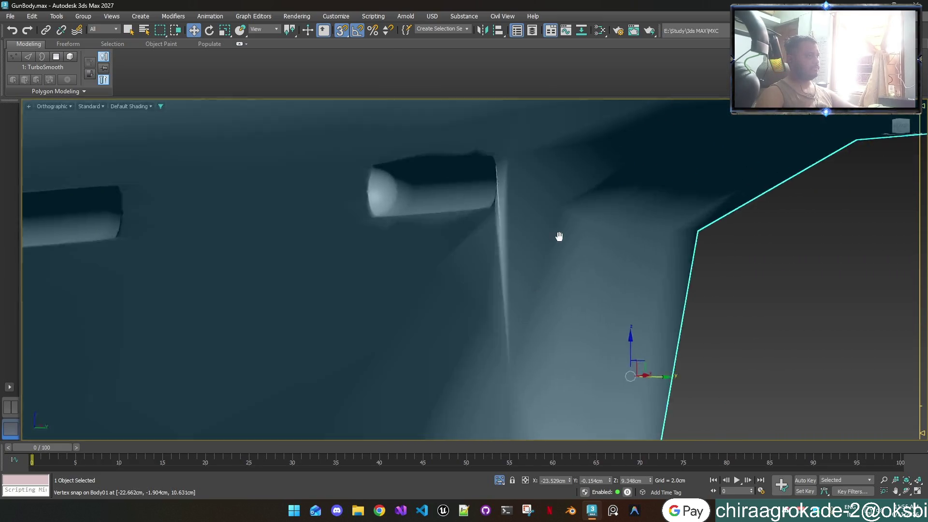
{"action": "mouse_move", "coordinate": [555, 291]}
{"action": "middle_mouse_down", "text": "alt"}
{"action": "mouse_move", "coordinate": [551, 234]}
{"action": "mouse_move", "coordinate": [638, 244]}
{"action": "middle_mouse_up", "text": "alt"}
{"action": "scroll", "coordinate": [638, 247], "scroll_direction": "down", "scroll_amount": 3}
{"action": "scroll", "coordinate": [639, 249], "scroll_direction": "down", "scroll_amount": 1}
{"action": "mouse_move", "coordinate": [276, 243]}
{"action": "middle_mouse_down", "text": "alt"}
{"action": "mouse_move", "coordinate": [321, 300]}
{"action": "mouse_move", "coordinate": [402, 308]}
{"action": "mouse_move", "coordinate": [298, 297]}
{"action": "mouse_move", "coordinate": [330, 298]}
{"action": "mouse_move", "coordinate": [253, 316]}
{"action": "mouse_move", "coordinate": [259, 300]}
{"action": "middle_mouse_up", "text": "alt"}
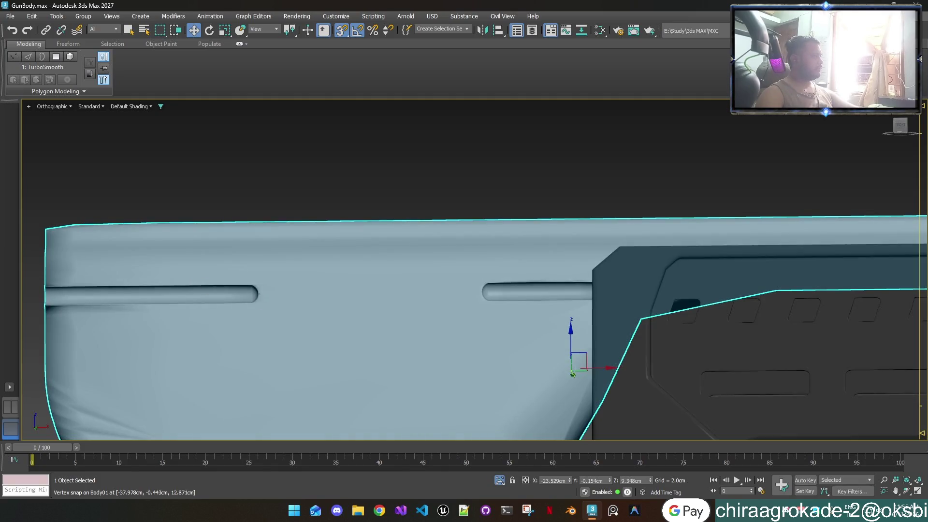
{"action": "middle_click_drag", "start_coordinate": [578, 316], "coordinate": [218, 239]}
{"action": "scroll", "coordinate": [609, 183], "scroll_direction": "down", "scroll_amount": 1}
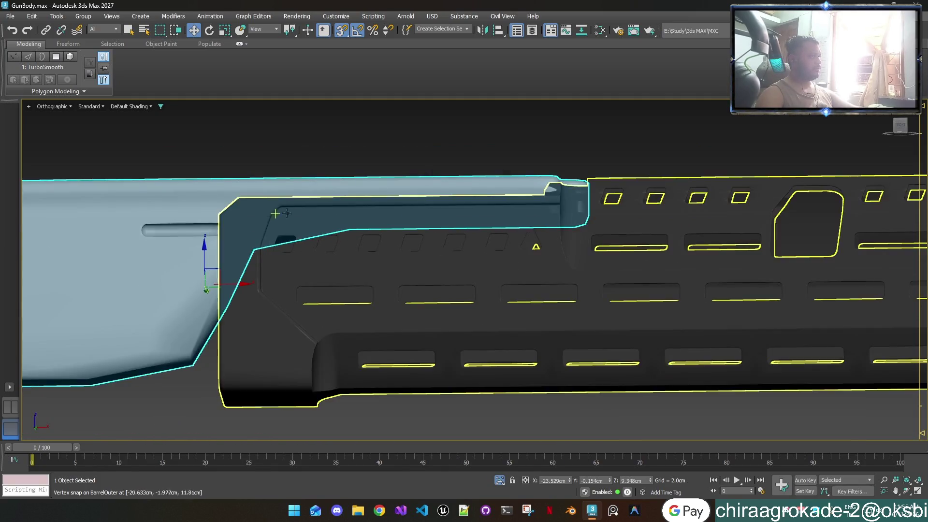
{"action": "middle_click_drag", "start_coordinate": [609, 183], "coordinate": [387, 248]}
{"action": "scroll", "coordinate": [388, 248], "scroll_direction": "up", "scroll_amount": 1}
{"action": "mouse_move", "coordinate": [489, 296]}
{"action": "middle_mouse_down", "text": "alt"}
{"action": "mouse_move", "coordinate": [509, 299]}
{"action": "mouse_move", "coordinate": [460, 304]}
{"action": "mouse_move", "coordinate": [494, 238]}
{"action": "middle_mouse_up", "text": "alt"}
{"action": "scroll", "coordinate": [542, 265], "scroll_direction": "up", "scroll_amount": 4}
{"action": "middle_click_drag", "start_coordinate": [534, 264], "coordinate": [546, 337]}
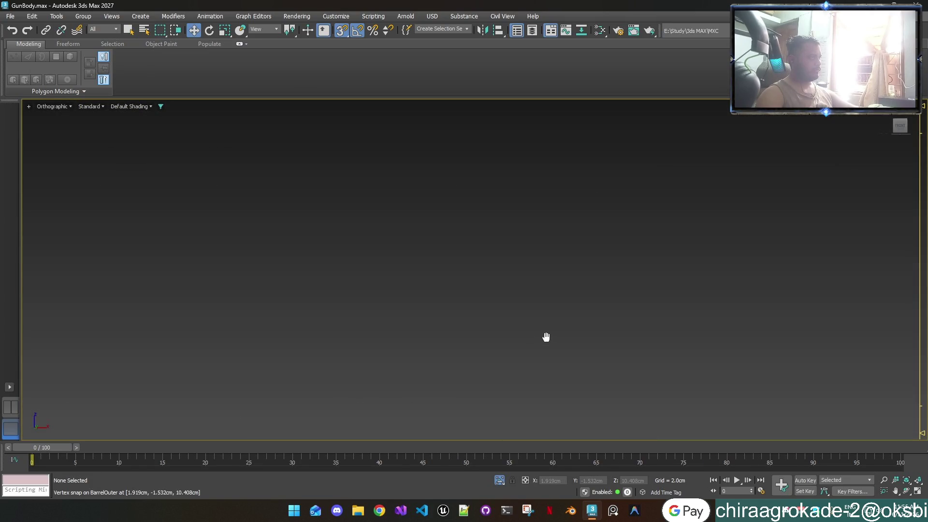
{"action": "scroll", "coordinate": [529, 304], "scroll_direction": "down", "scroll_amount": 4}
{"action": "mouse_move", "coordinate": [472, 200]}
{"action": "middle_mouse_down"}
{"action": "mouse_move", "coordinate": [472, 281]}
{"action": "mouse_move", "coordinate": [487, 331]}
{"action": "middle_mouse_up"}
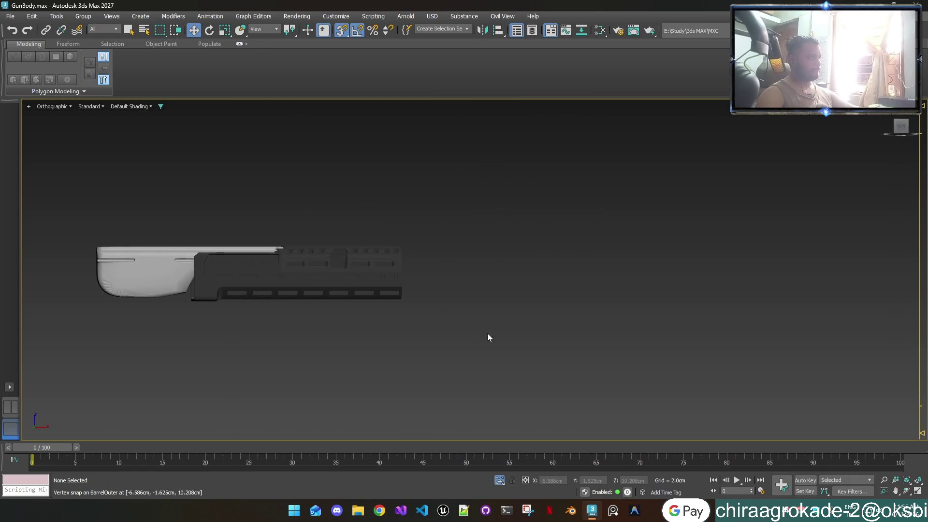
Step: Inspect the handguard's door opening up close, then select Body01 and start Cut (Alt+C)
{"action": "left_click", "coordinate": [266, 274]}
{"action": "mouse_move", "coordinate": [266, 274]}
{"action": "middle_mouse_down", "text": "alt"}
{"action": "mouse_move", "coordinate": [320, 356]}
{"action": "mouse_move", "coordinate": [380, 359]}
{"action": "middle_mouse_up", "text": "alt"}
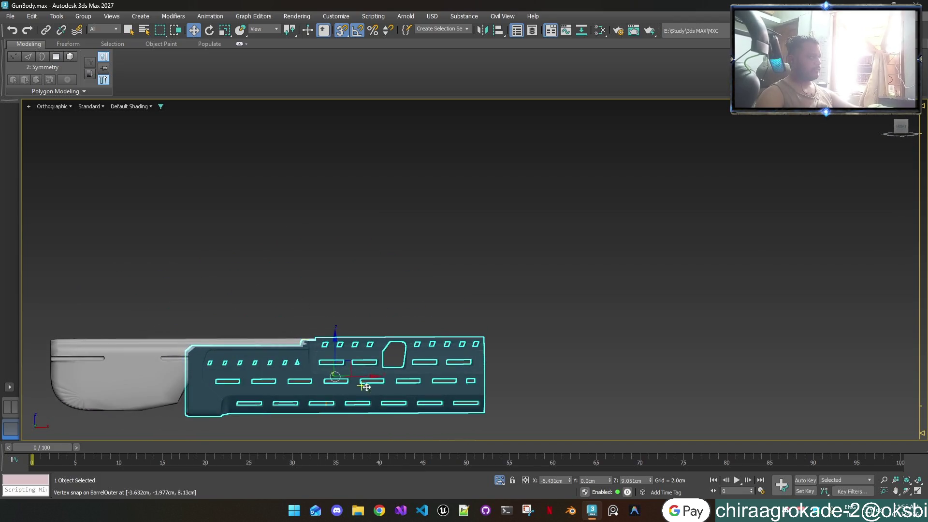
{"action": "scroll", "coordinate": [380, 358], "scroll_direction": "up", "scroll_amount": 5}
{"action": "scroll", "coordinate": [376, 355], "scroll_direction": "up", "scroll_amount": 2}
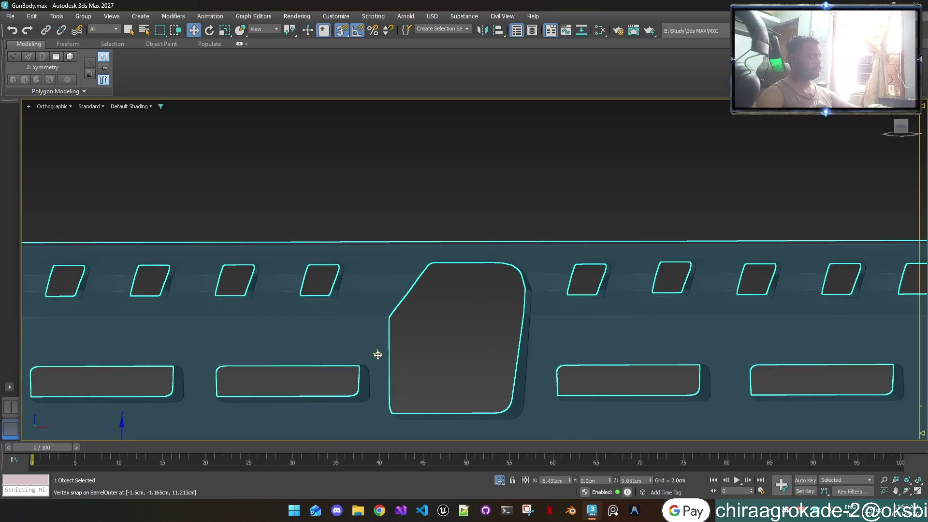
{"action": "scroll", "coordinate": [378, 355], "scroll_direction": "up", "scroll_amount": 1}
{"action": "scroll", "coordinate": [377, 353], "scroll_direction": "up", "scroll_amount": 2}
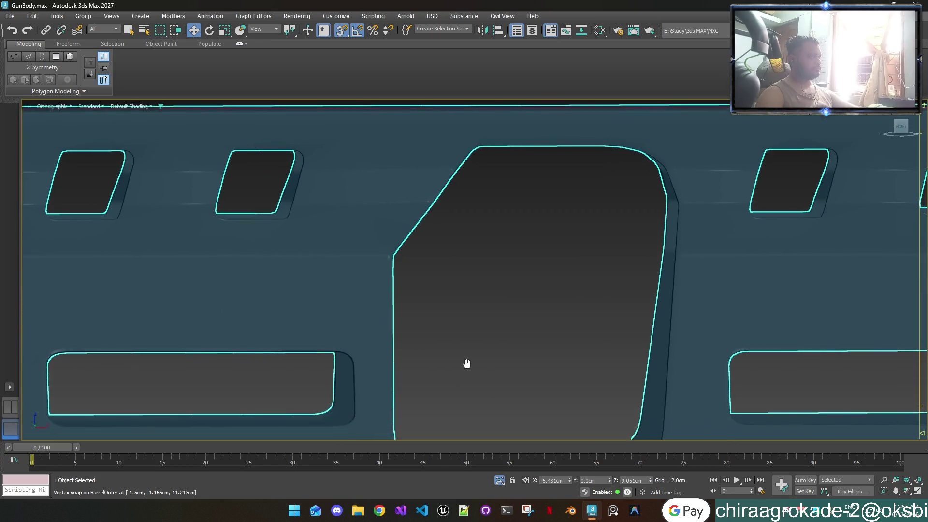
{"action": "middle_click_drag", "start_coordinate": [468, 365], "coordinate": [447, 267]}
{"action": "scroll", "coordinate": [448, 267], "scroll_direction": "down", "scroll_amount": 2}
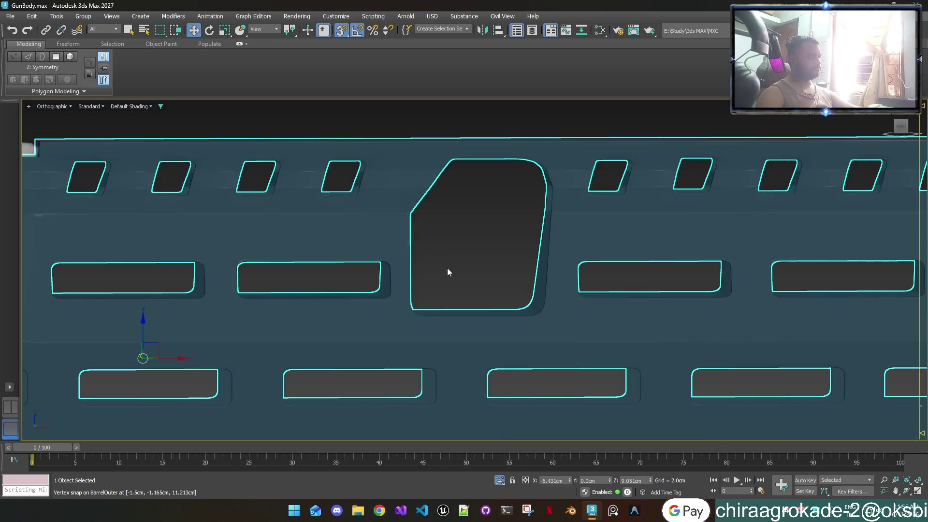
{"action": "key", "text": "ctrl+d"}
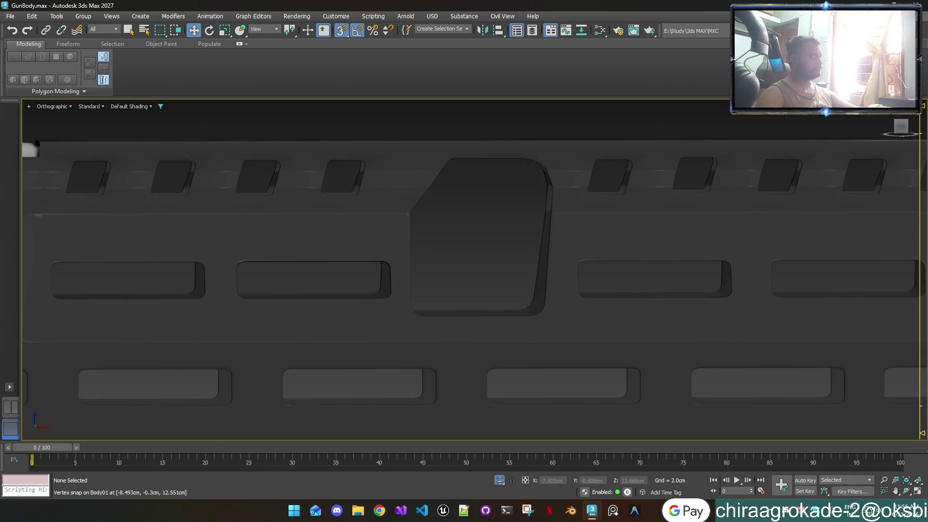
{"action": "key", "text": "ctrl+z"}
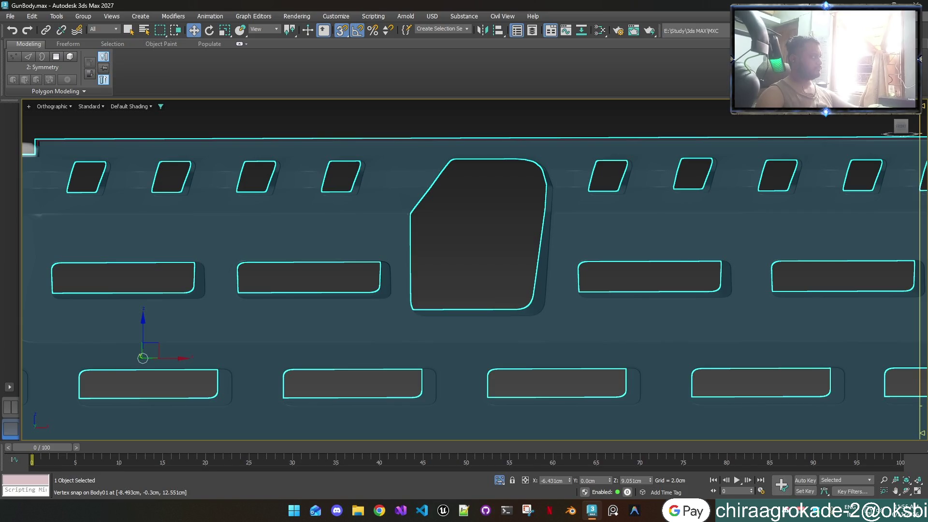
{"action": "key", "text": "alt+c"}
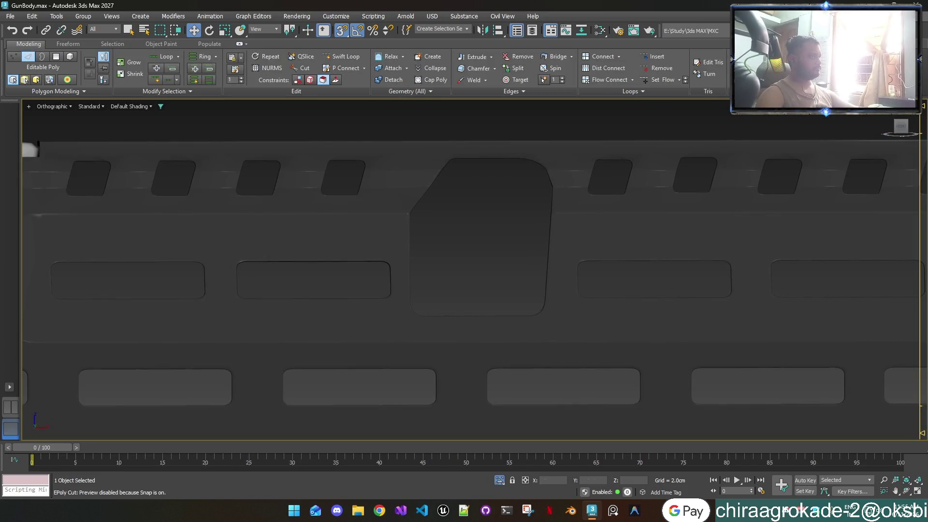
Step: Exit Cut to object level, deselect the handguard and show edged faces over the shaded vents
{"action": "right_click", "coordinate": [409, 264]}
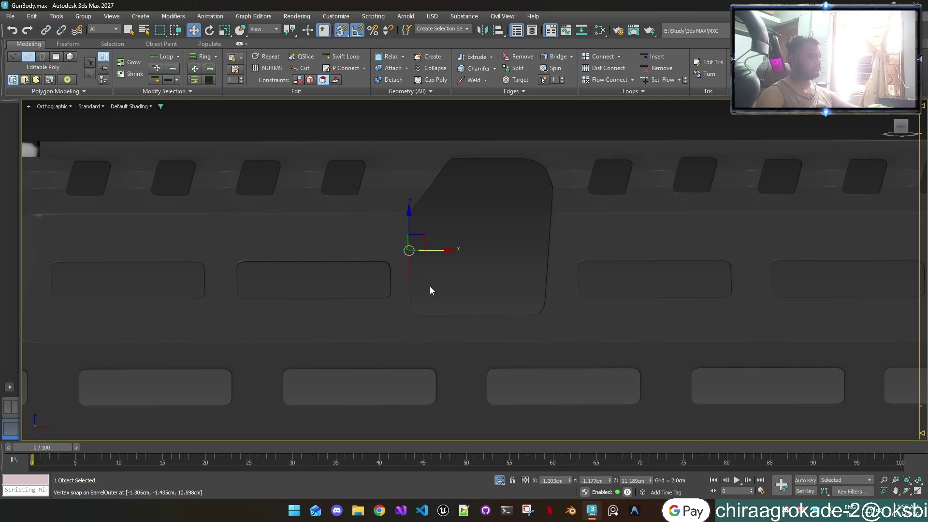
{"action": "key", "text": "1"}
{"action": "key", "text": "1"}
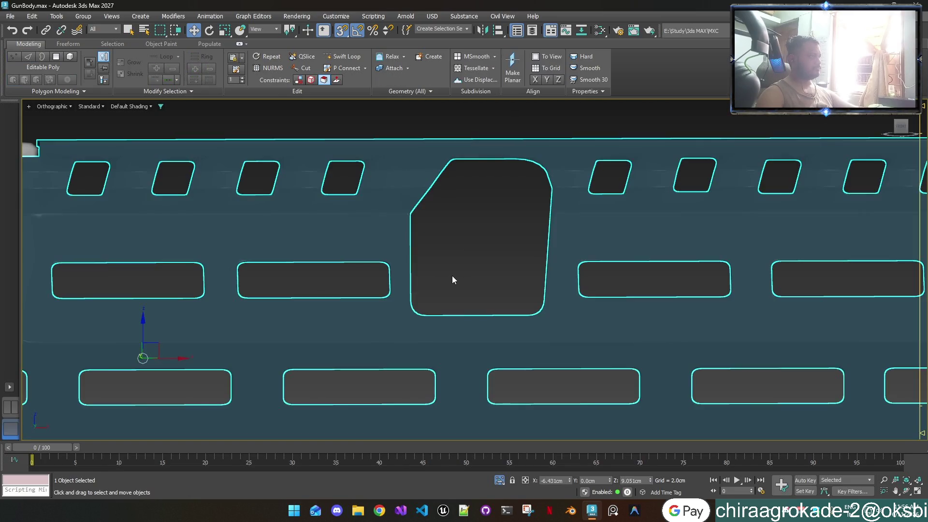
{"action": "mouse_move", "coordinate": [450, 279]}
{"action": "middle_mouse_down"}
{"action": "mouse_move", "coordinate": [459, 311]}
{"action": "mouse_move", "coordinate": [468, 295]}
{"action": "mouse_move", "coordinate": [459, 293]}
{"action": "mouse_move", "coordinate": [472, 310]}
{"action": "mouse_move", "coordinate": [442, 297]}
{"action": "mouse_move", "coordinate": [470, 292]}
{"action": "mouse_move", "coordinate": [481, 327]}
{"action": "mouse_move", "coordinate": [468, 342]}
{"action": "mouse_move", "coordinate": [457, 310]}
{"action": "mouse_move", "coordinate": [483, 369]}
{"action": "mouse_move", "coordinate": [470, 382]}
{"action": "middle_mouse_up"}
{"action": "left_click", "coordinate": [457, 310]}
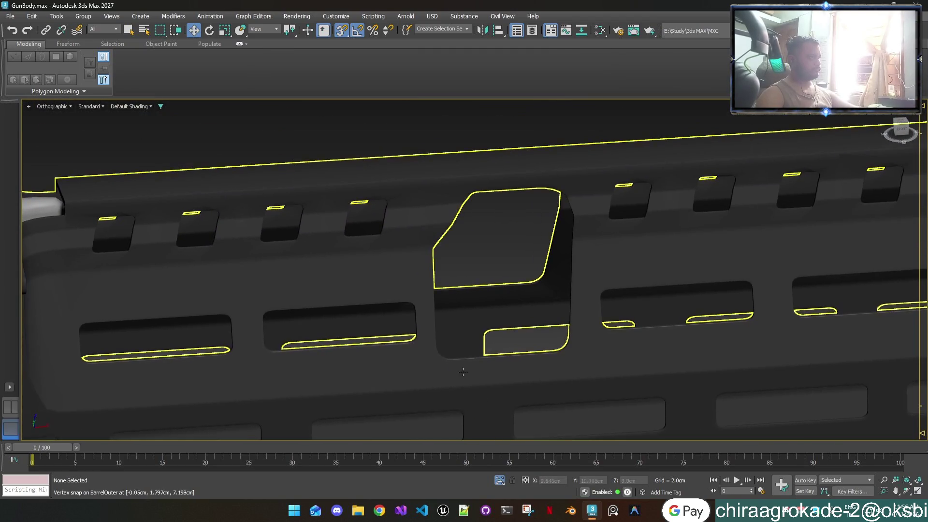
{"action": "middle_click_drag", "start_coordinate": [404, 234], "coordinate": [399, 222]}
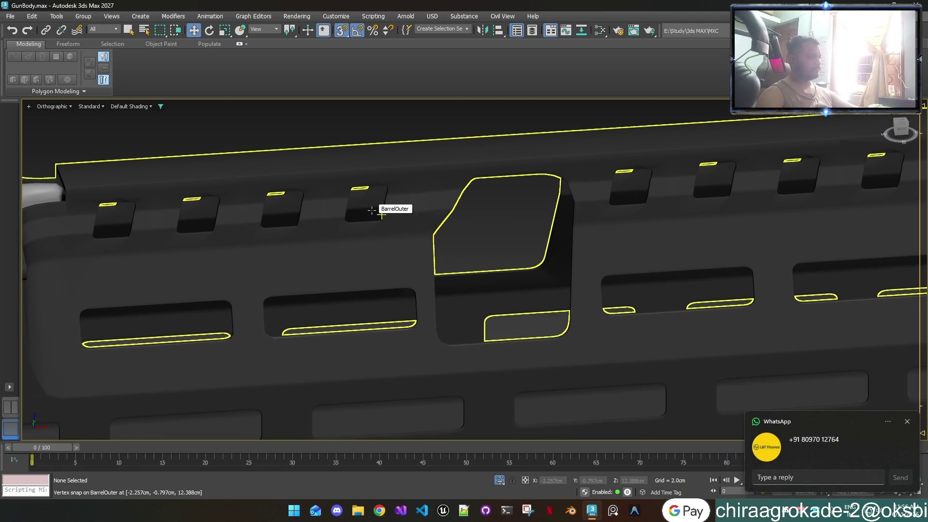
{"action": "key", "text": "F4"}
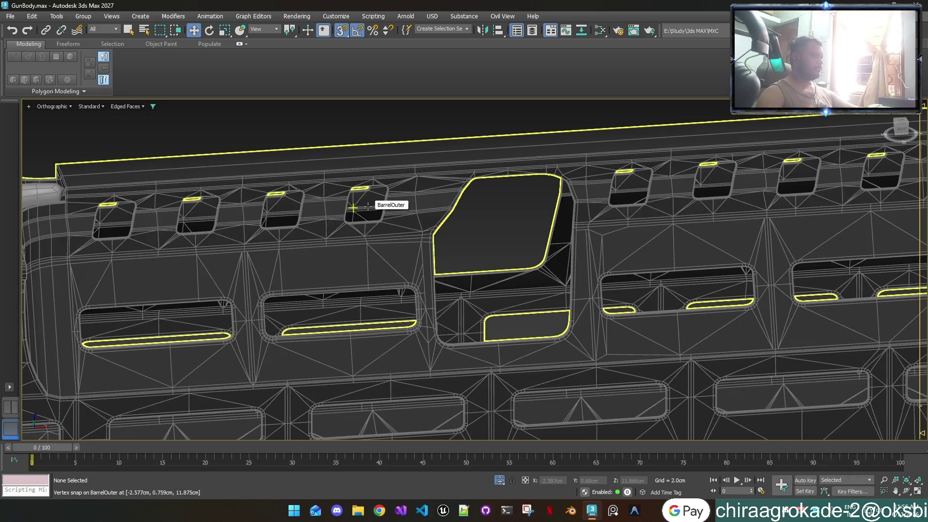
Step: Review the slot rows around the handguard openings, then turn off the edge overlay
{"action": "middle_click_drag", "start_coordinate": [347, 335], "coordinate": [312, 190]}
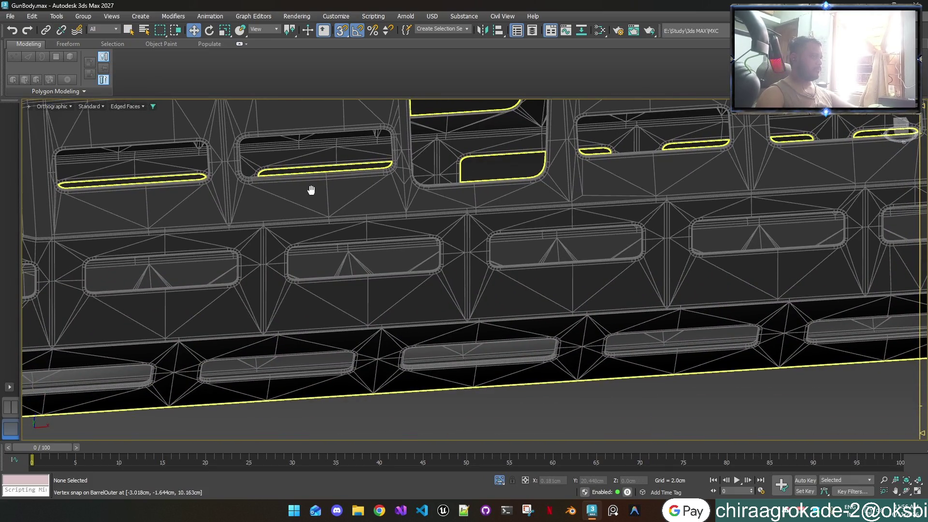
{"action": "middle_click_drag", "start_coordinate": [312, 191], "coordinate": [426, 488]}
{"action": "key", "text": "F4"}
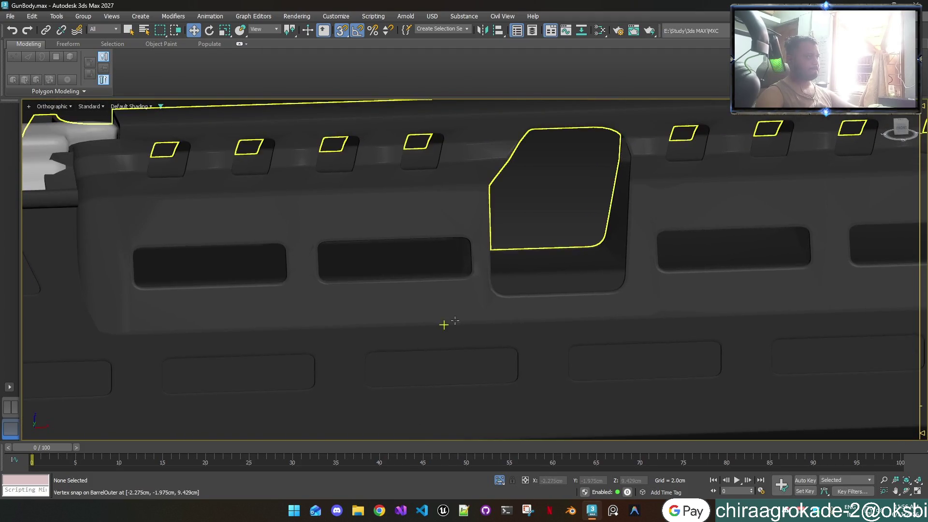
{"action": "scroll", "coordinate": [491, 254], "scroll_direction": "up", "scroll_amount": 5}
{"action": "scroll", "coordinate": [491, 257], "scroll_direction": "up", "scroll_amount": 2}
{"action": "scroll", "coordinate": [491, 255], "scroll_direction": "down", "scroll_amount": 2}
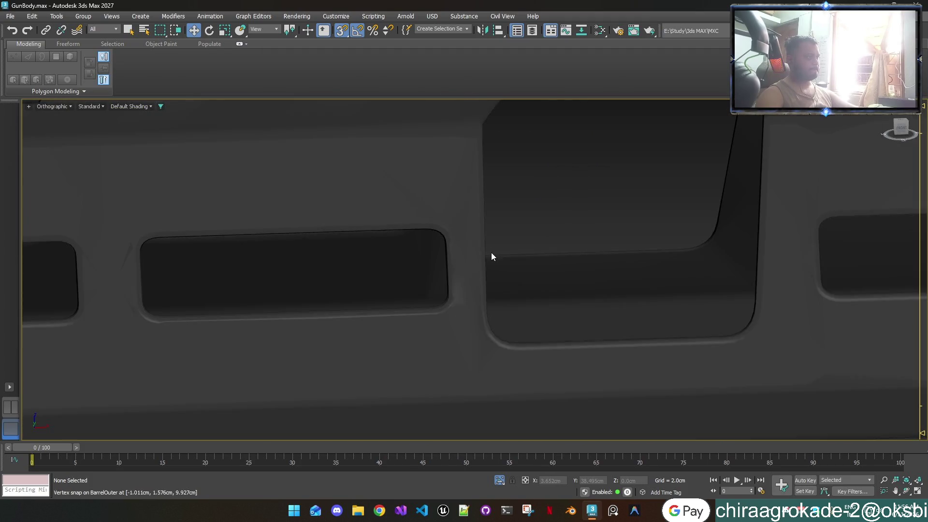
{"action": "scroll", "coordinate": [491, 252], "scroll_direction": "up", "scroll_amount": 2}
{"action": "scroll", "coordinate": [491, 252], "scroll_direction": "down", "scroll_amount": 2}
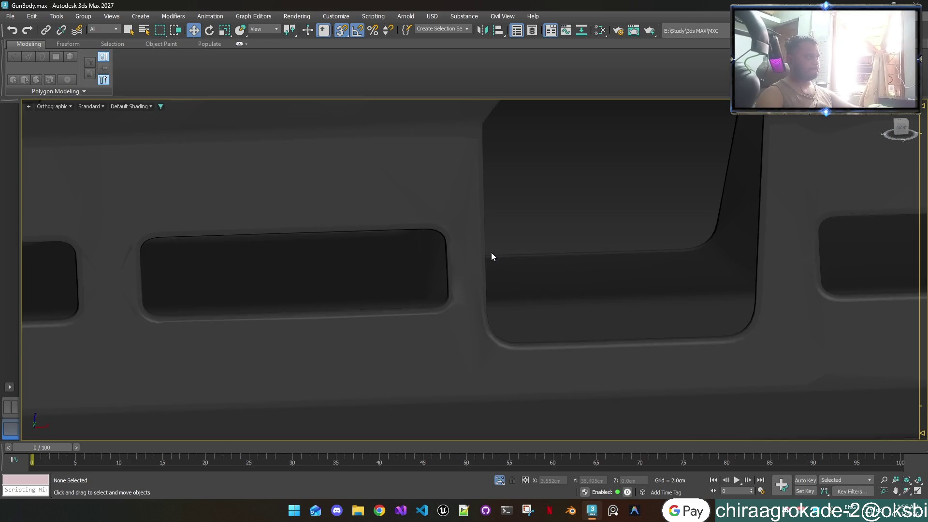
{"action": "scroll", "coordinate": [501, 246], "scroll_direction": "down", "scroll_amount": 1}
Step: Orbit across the handguard slots in smooth shading and select the BarrelOuter mesh
{"action": "mouse_move", "coordinate": [447, 261]}
{"action": "middle_mouse_down"}
{"action": "mouse_move", "coordinate": [385, 244]}
{"action": "mouse_move", "coordinate": [393, 245]}
{"action": "mouse_move", "coordinate": [239, 262]}
{"action": "middle_mouse_up"}
{"action": "scroll", "coordinate": [393, 245], "scroll_direction": "up", "scroll_amount": 4}
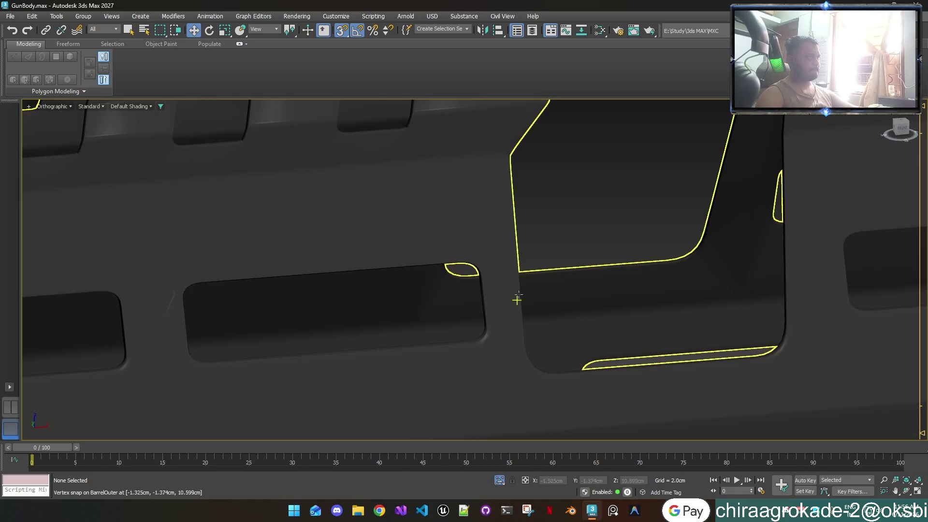
{"action": "middle_click_drag", "start_coordinate": [502, 300], "coordinate": [452, 305]}
{"action": "scroll", "coordinate": [451, 304], "scroll_direction": "down", "scroll_amount": 4}
{"action": "scroll", "coordinate": [469, 302], "scroll_direction": "down", "scroll_amount": 2}
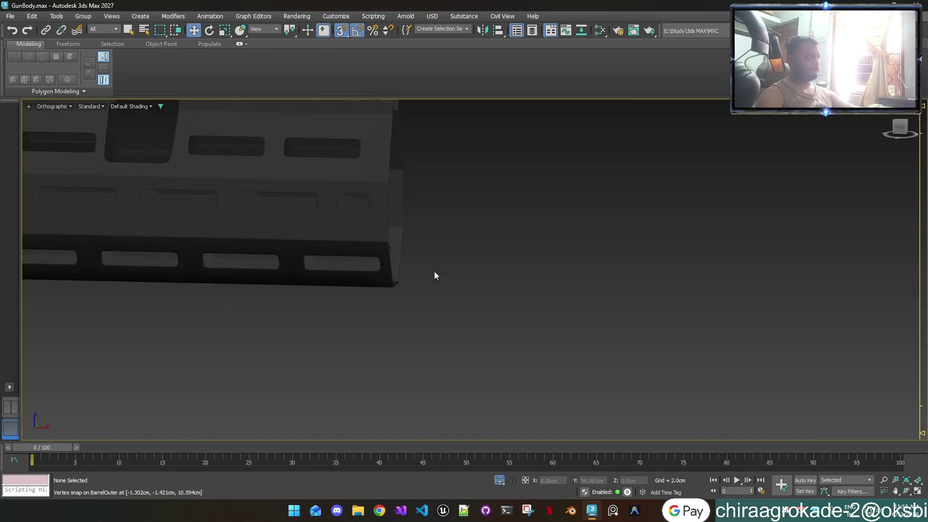
{"action": "scroll", "coordinate": [450, 286], "scroll_direction": "down", "scroll_amount": 2}
{"action": "middle_click_drag", "start_coordinate": [218, 266], "coordinate": [438, 386]}
{"action": "scroll", "coordinate": [413, 364], "scroll_direction": "up", "scroll_amount": 2}
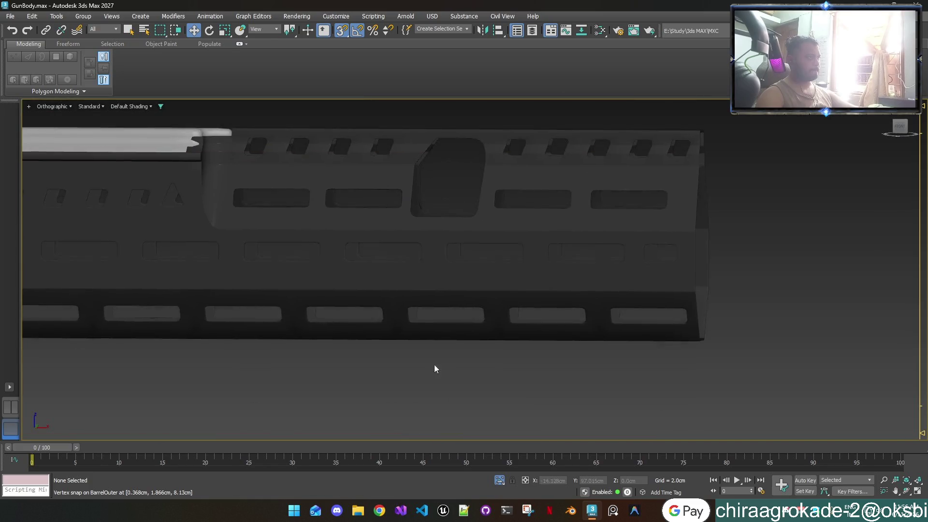
{"action": "scroll", "coordinate": [417, 210], "scroll_direction": "up", "scroll_amount": 4}
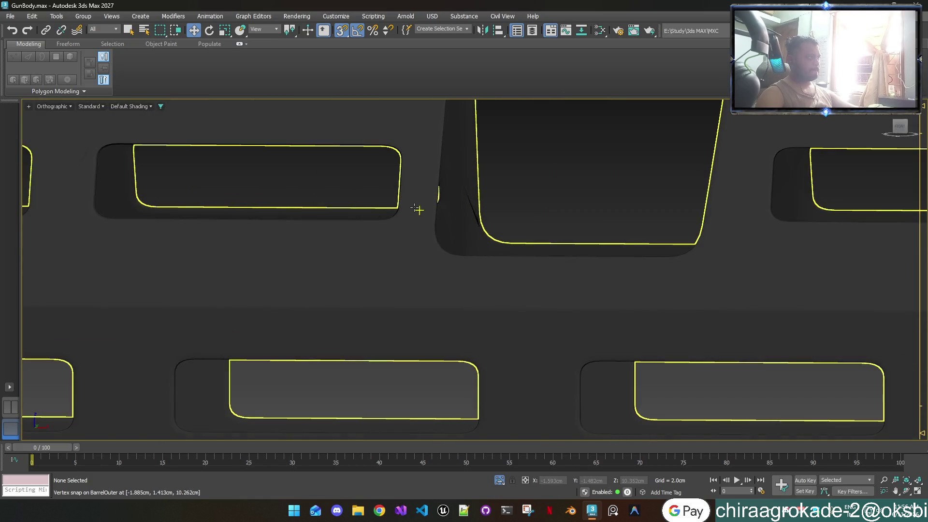
{"action": "middle_click_drag", "start_coordinate": [417, 209], "coordinate": [487, 291]}
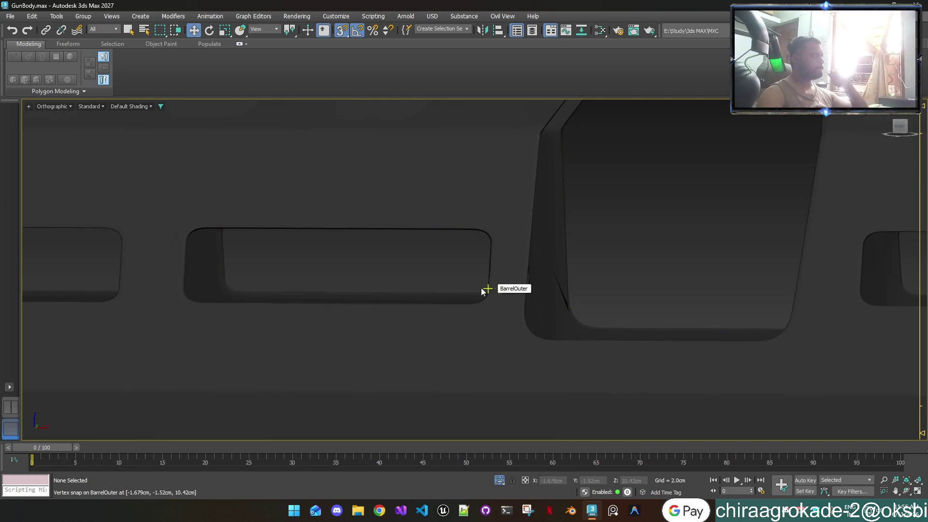
{"action": "left_click", "coordinate": [163, 125]}
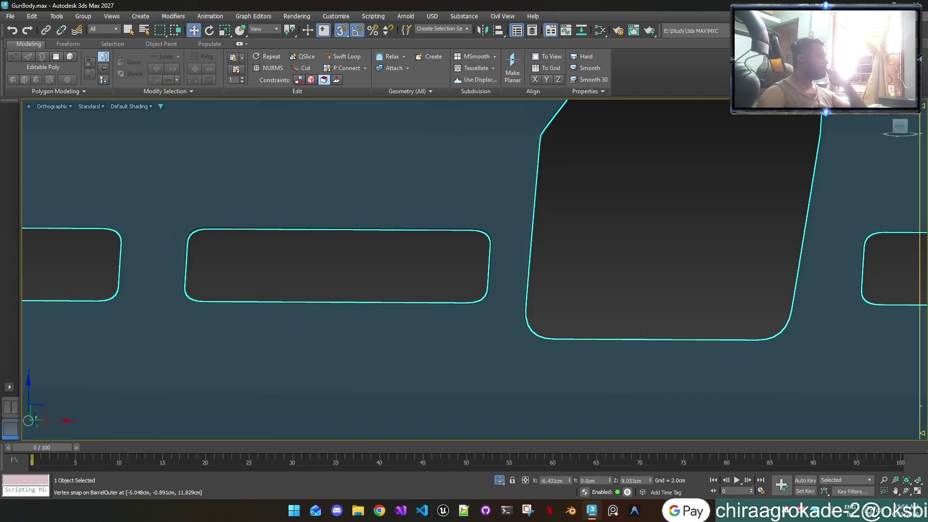
Step: Toggle TurboSmooth off and back on to compare BarrelOuter, then deselect it smoothed
{"action": "key", "text": "ctrl+1"}
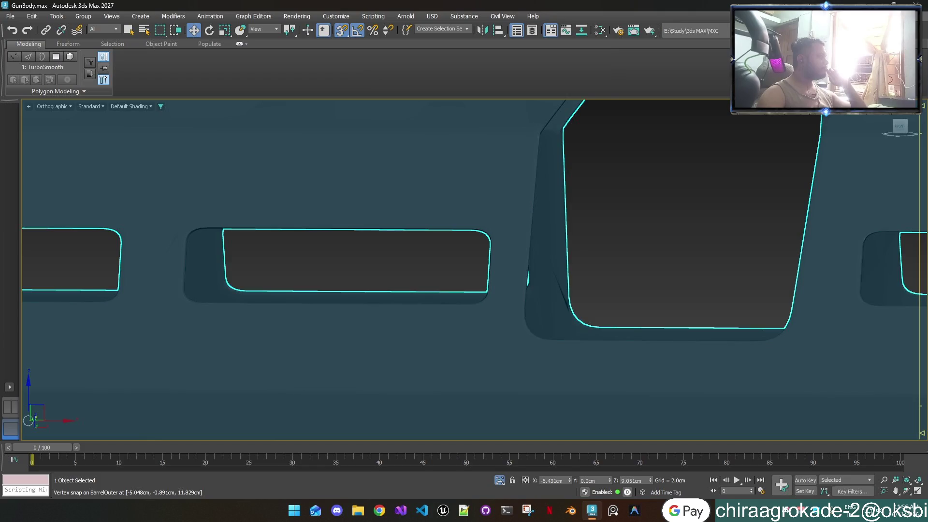
{"action": "key", "text": "ctrl+0"}
{"action": "key", "text": "ctrl+1"}
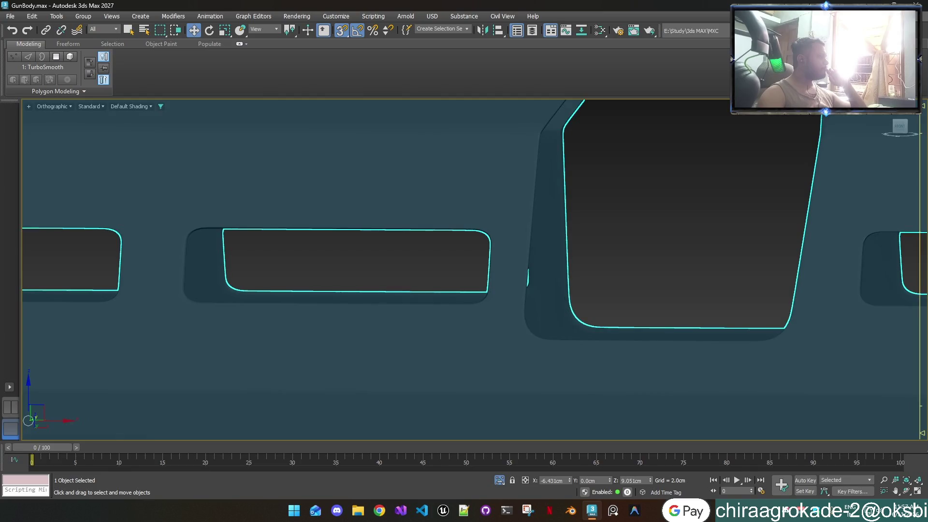
{"action": "key", "text": "ctrl+d"}
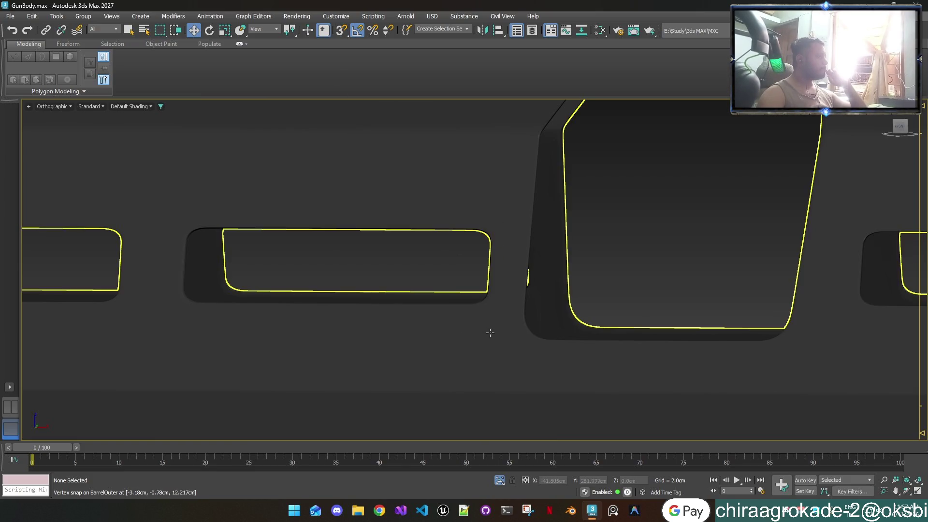
{"action": "scroll", "coordinate": [679, 248], "scroll_direction": "down", "scroll_amount": 2}
{"action": "scroll", "coordinate": [679, 247], "scroll_direction": "down", "scroll_amount": 2}
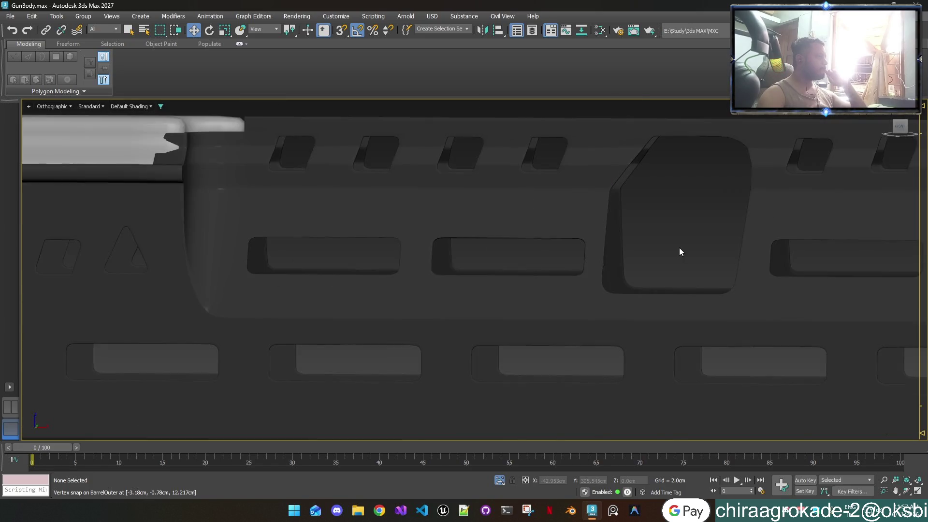
{"action": "scroll", "coordinate": [679, 251], "scroll_direction": "up", "scroll_amount": 1}
{"action": "scroll", "coordinate": [680, 252], "scroll_direction": "down", "scroll_amount": 1}
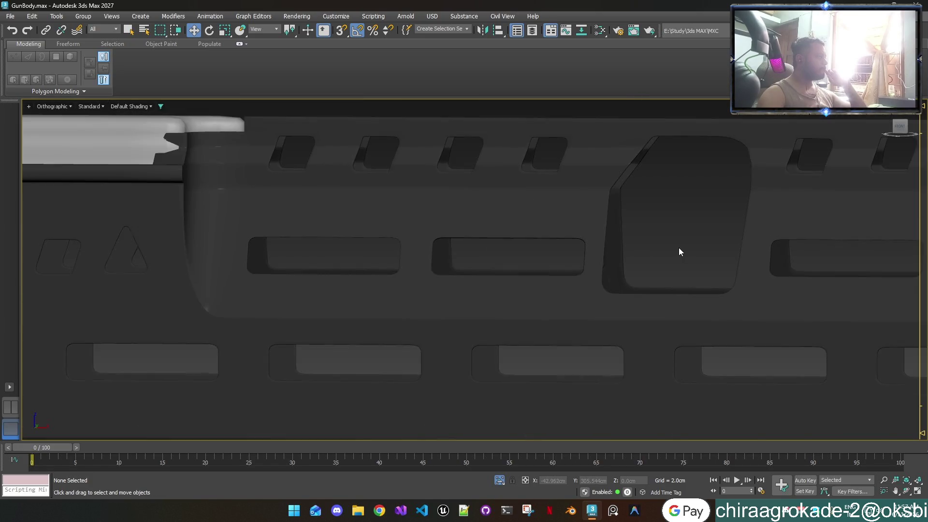
Step: Frame the recessed opening and whole slotted barrel from the side, then select BarrelOuter
{"action": "mouse_move", "coordinate": [659, 220]}
{"action": "middle_mouse_down"}
{"action": "mouse_move", "coordinate": [424, 216]}
{"action": "mouse_move", "coordinate": [470, 251]}
{"action": "mouse_move", "coordinate": [546, 233]}
{"action": "middle_mouse_up"}
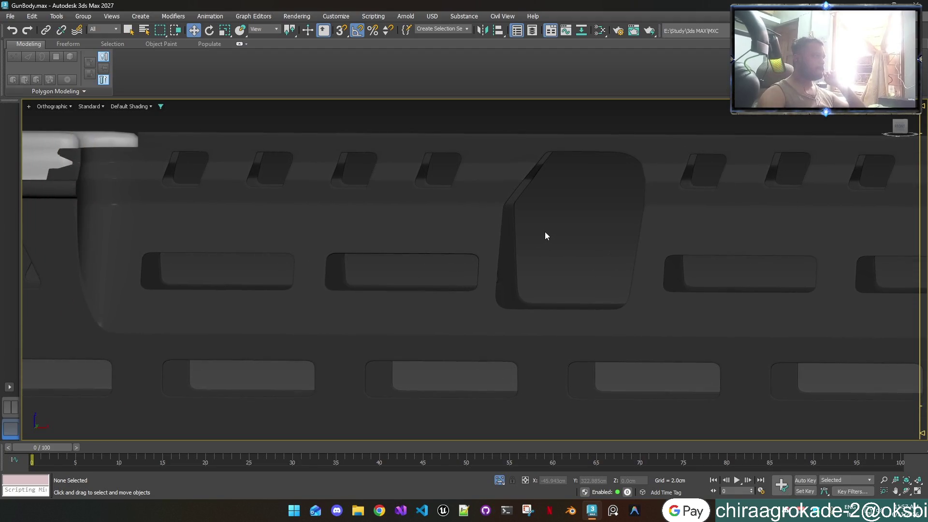
{"action": "scroll", "coordinate": [546, 235], "scroll_direction": "down", "scroll_amount": 2}
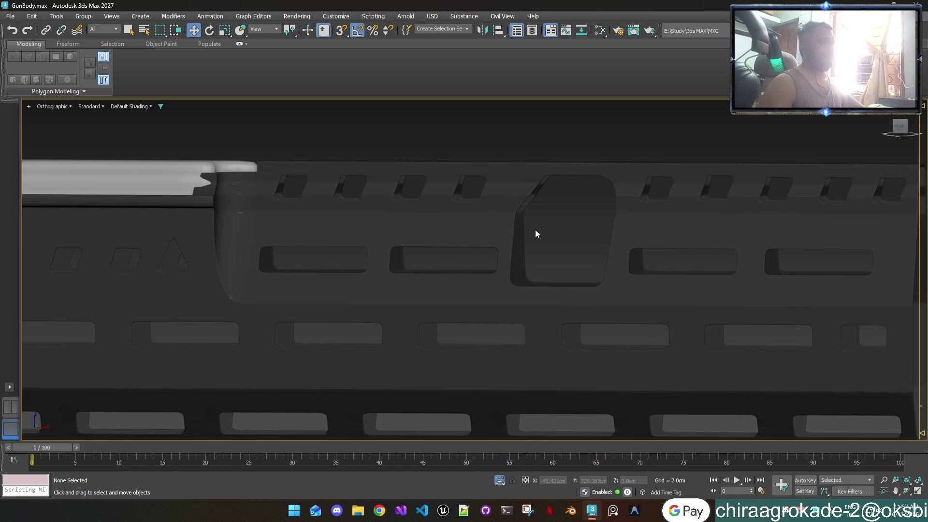
{"action": "scroll", "coordinate": [502, 190], "scroll_direction": "up", "scroll_amount": 2}
{"action": "scroll", "coordinate": [489, 202], "scroll_direction": "down", "scroll_amount": 2}
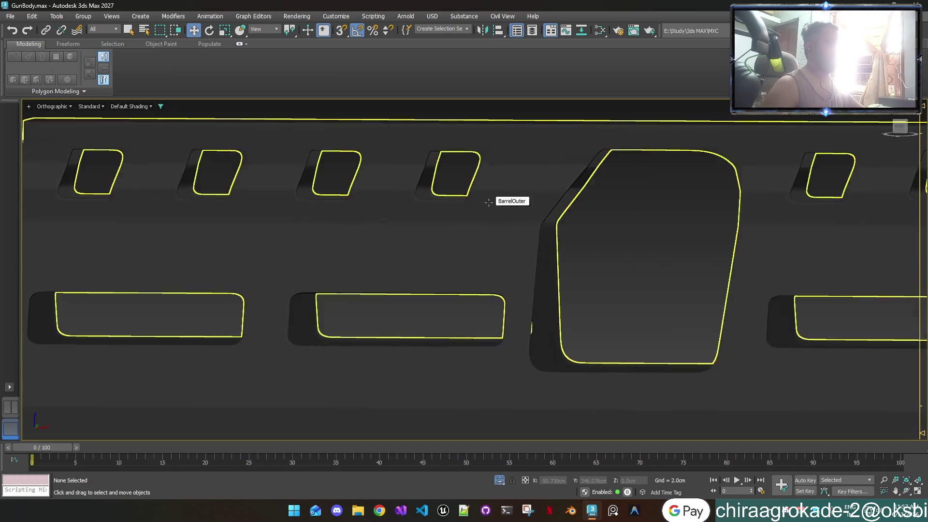
{"action": "scroll", "coordinate": [489, 202], "scroll_direction": "down", "scroll_amount": 3}
{"action": "middle_click_drag", "start_coordinate": [481, 313], "coordinate": [575, 350]}
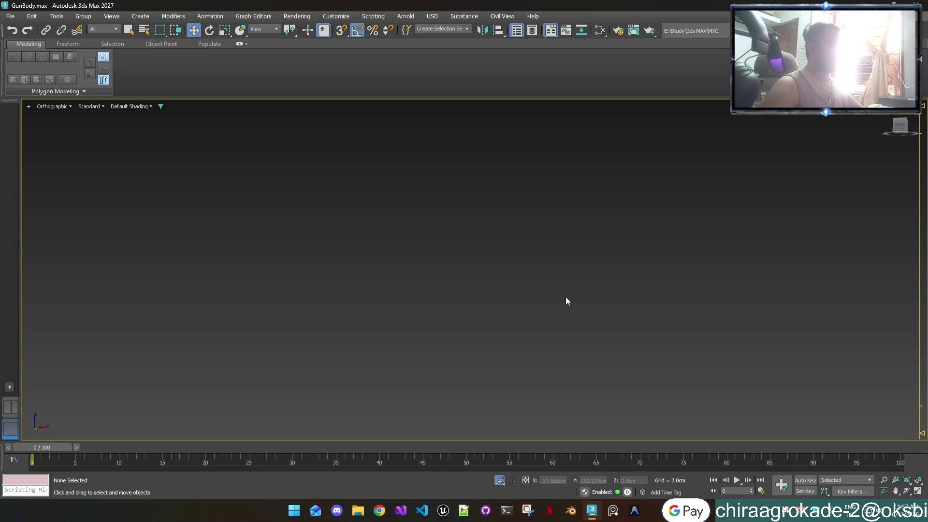
{"action": "scroll", "coordinate": [562, 228], "scroll_direction": "down", "scroll_amount": 3}
{"action": "scroll", "coordinate": [562, 227], "scroll_direction": "up", "scroll_amount": 1}
{"action": "scroll", "coordinate": [558, 210], "scroll_direction": "up", "scroll_amount": 3}
{"action": "scroll", "coordinate": [554, 193], "scroll_direction": "up", "scroll_amount": 3}
{"action": "mouse_move", "coordinate": [554, 193]}
{"action": "middle_mouse_down"}
{"action": "mouse_move", "coordinate": [558, 311]}
{"action": "mouse_move", "coordinate": [548, 394]}
{"action": "mouse_move", "coordinate": [448, 216]}
{"action": "mouse_move", "coordinate": [537, 336]}
{"action": "middle_mouse_up"}
{"action": "scroll", "coordinate": [536, 336], "scroll_direction": "up", "scroll_amount": 3}
{"action": "scroll", "coordinate": [537, 335], "scroll_direction": "up", "scroll_amount": 2}
{"action": "scroll", "coordinate": [536, 335], "scroll_direction": "up", "scroll_amount": 2}
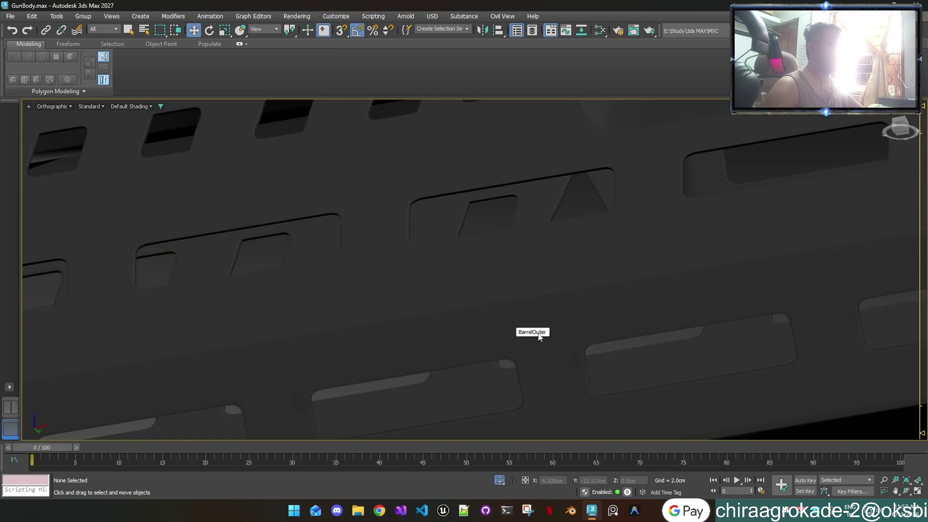
{"action": "scroll", "coordinate": [551, 333], "scroll_direction": "up", "scroll_amount": 2}
{"action": "scroll", "coordinate": [573, 330], "scroll_direction": "down", "scroll_amount": 5}
{"action": "mouse_move", "coordinate": [573, 329]}
{"action": "middle_mouse_down"}
{"action": "mouse_move", "coordinate": [511, 306]}
{"action": "mouse_move", "coordinate": [476, 265]}
{"action": "mouse_move", "coordinate": [489, 259]}
{"action": "middle_mouse_up"}
{"action": "scroll", "coordinate": [488, 267], "scroll_direction": "up", "scroll_amount": 3}
{"action": "scroll", "coordinate": [504, 266], "scroll_direction": "up", "scroll_amount": 2}
{"action": "scroll", "coordinate": [436, 275], "scroll_direction": "down", "scroll_amount": 5}
{"action": "middle_click_drag", "start_coordinate": [435, 275], "coordinate": [454, 329], "text": "alt"}
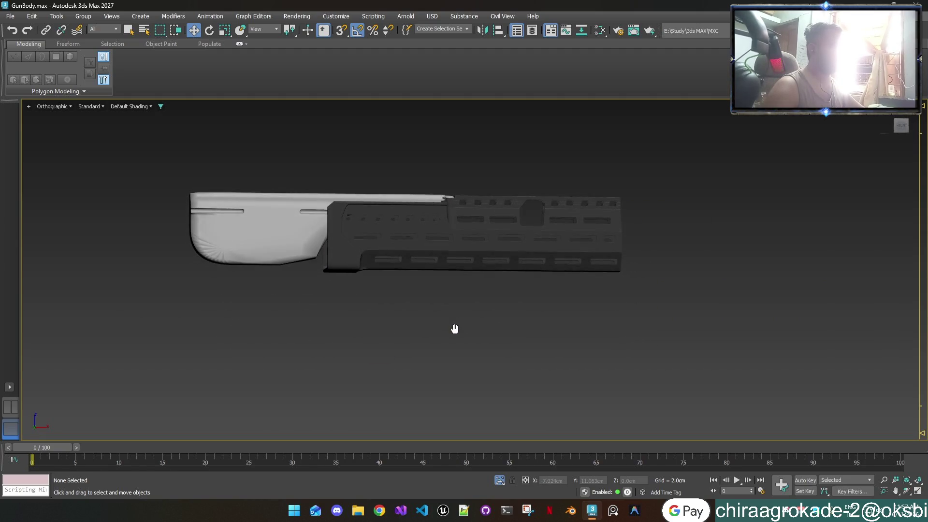
{"action": "scroll", "coordinate": [453, 218], "scroll_direction": "up", "scroll_amount": 3}
{"action": "scroll", "coordinate": [456, 218], "scroll_direction": "up", "scroll_amount": 1}
{"action": "left_click", "coordinate": [457, 218]}
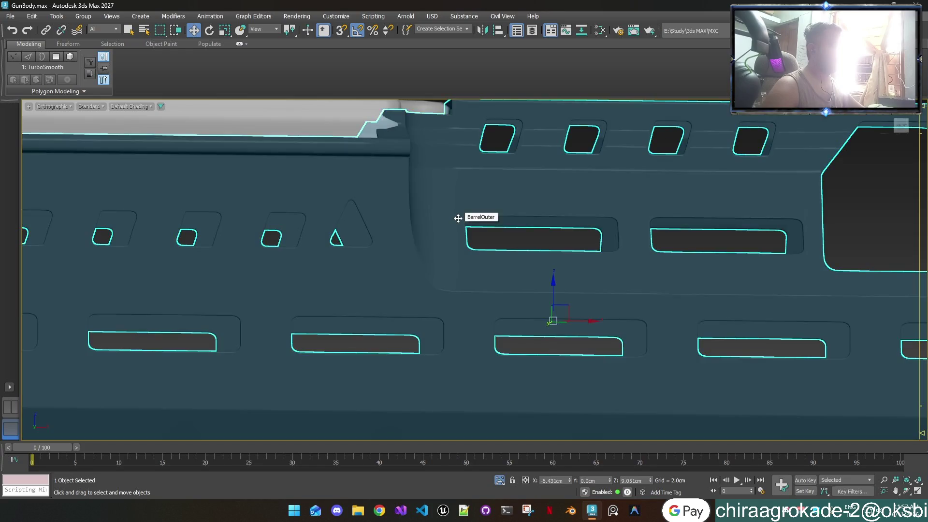
Step: Check the base mesh's cut-through holes from a flatter angle, then return to the Symmetry level
{"action": "mouse_move", "coordinate": [457, 218]}
{"action": "middle_mouse_down", "text": "alt"}
{"action": "mouse_move", "coordinate": [449, 310]}
{"action": "mouse_move", "coordinate": [434, 302]}
{"action": "mouse_move", "coordinate": [458, 308]}
{"action": "mouse_move", "coordinate": [460, 290]}
{"action": "mouse_move", "coordinate": [431, 290]}
{"action": "mouse_move", "coordinate": [448, 277]}
{"action": "mouse_move", "coordinate": [470, 290]}
{"action": "mouse_move", "coordinate": [430, 273]}
{"action": "middle_mouse_up", "text": "alt"}
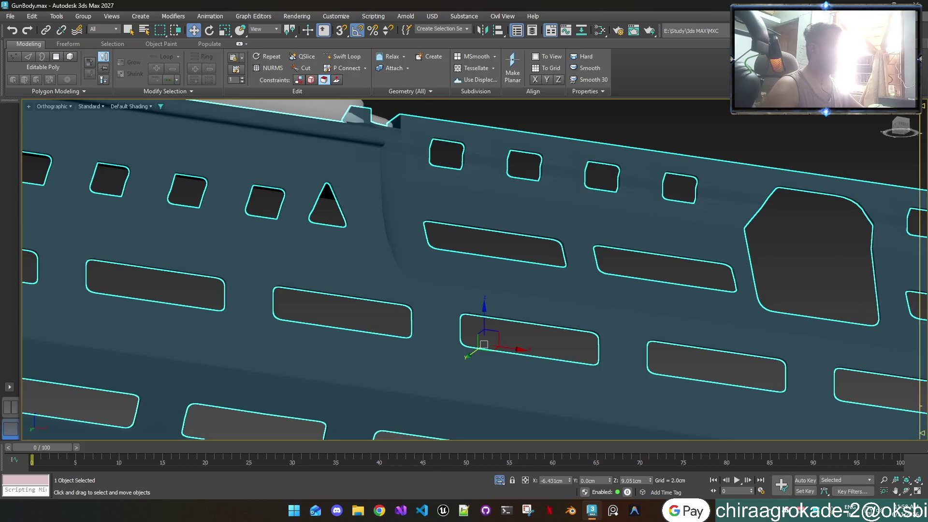
{"action": "mouse_move", "coordinate": [471, 263]}
{"action": "middle_mouse_down", "text": "alt"}
{"action": "mouse_move", "coordinate": [501, 326]}
{"action": "mouse_move", "coordinate": [483, 321]}
{"action": "mouse_move", "coordinate": [478, 272]}
{"action": "mouse_move", "coordinate": [485, 278]}
{"action": "middle_mouse_up", "text": "alt"}
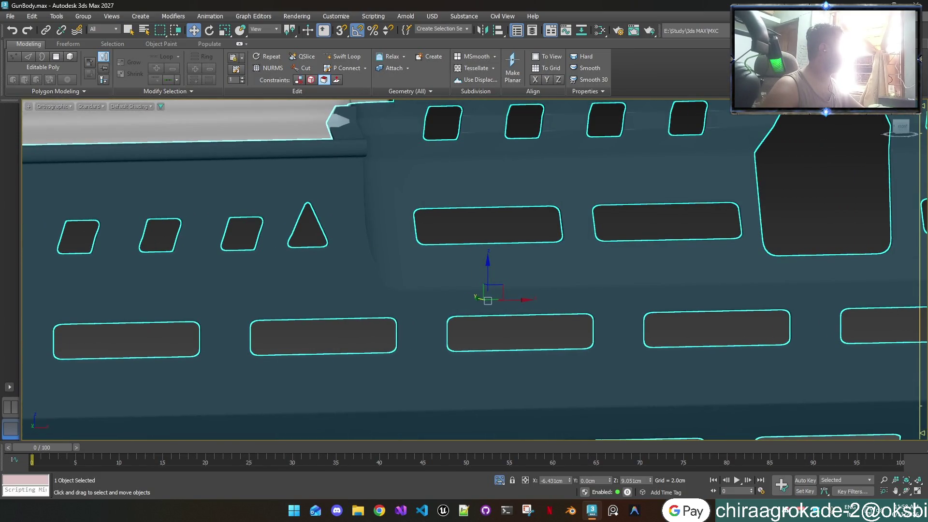
{"action": "key", "text": "Page_Up"}
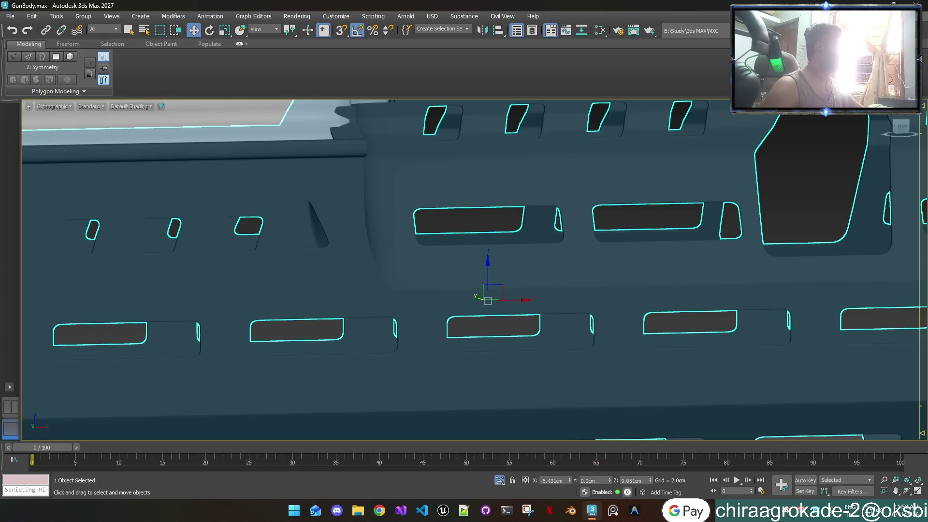
Step: Start Export Selected to GunBody.fbx but cancel the overwrite to recheck the file type
{"action": "left_click", "coordinate": [11, 16]}
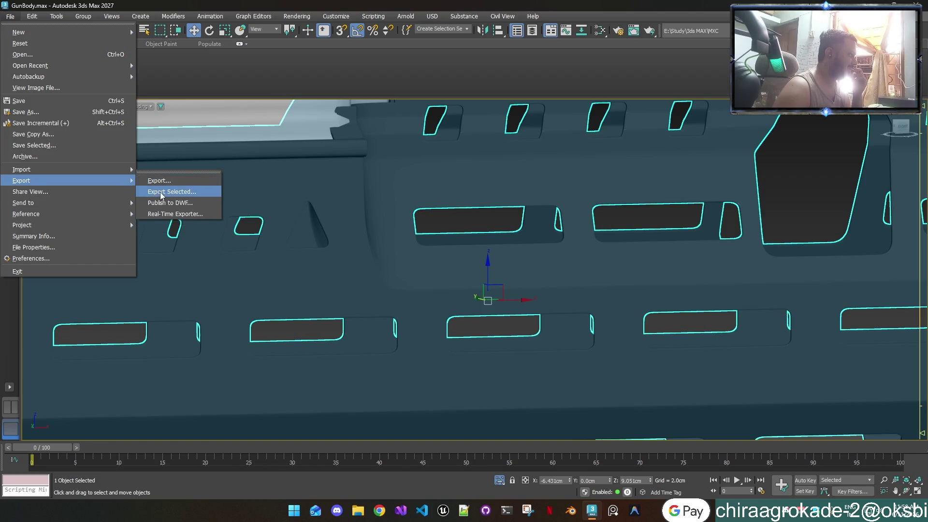
{"action": "mouse_move", "coordinate": [21, 180]}
{"action": "left_click", "coordinate": [164, 181]}
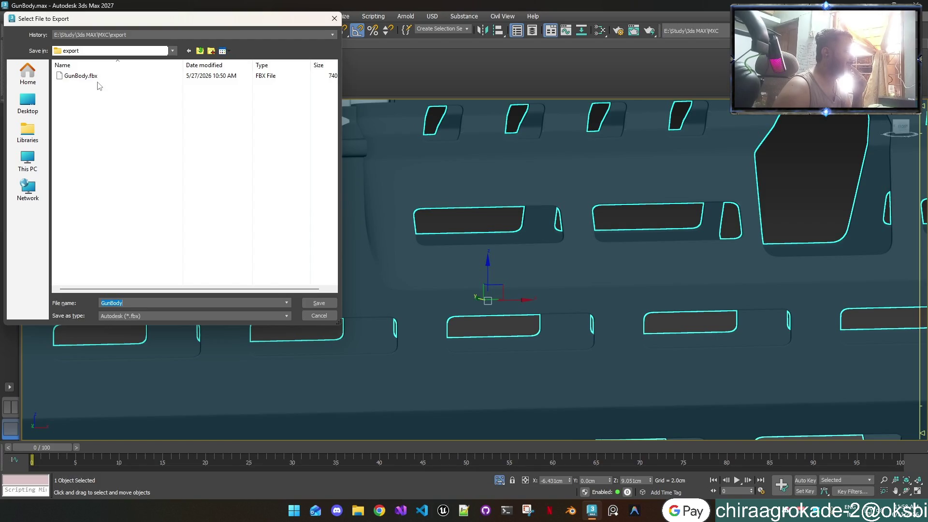
{"action": "mouse_move", "coordinate": [81, 76]}
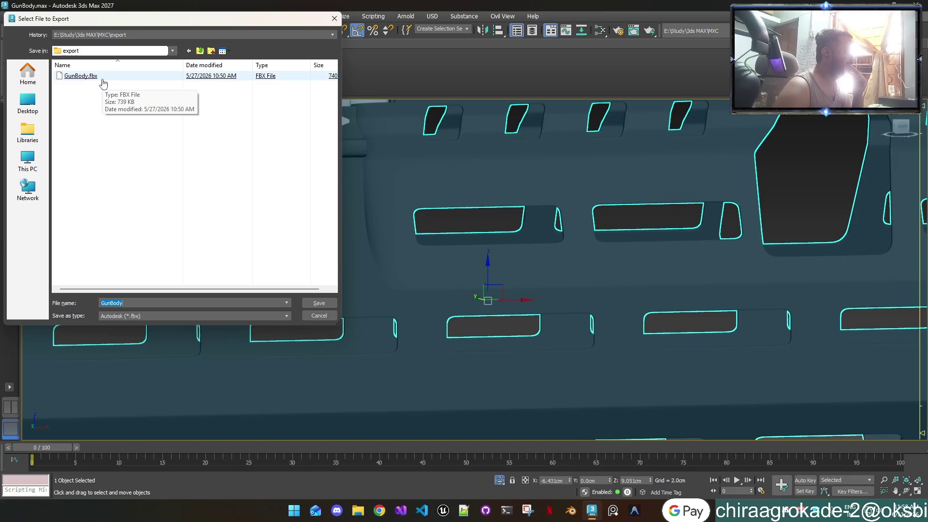
{"action": "double_click", "coordinate": [102, 76]}
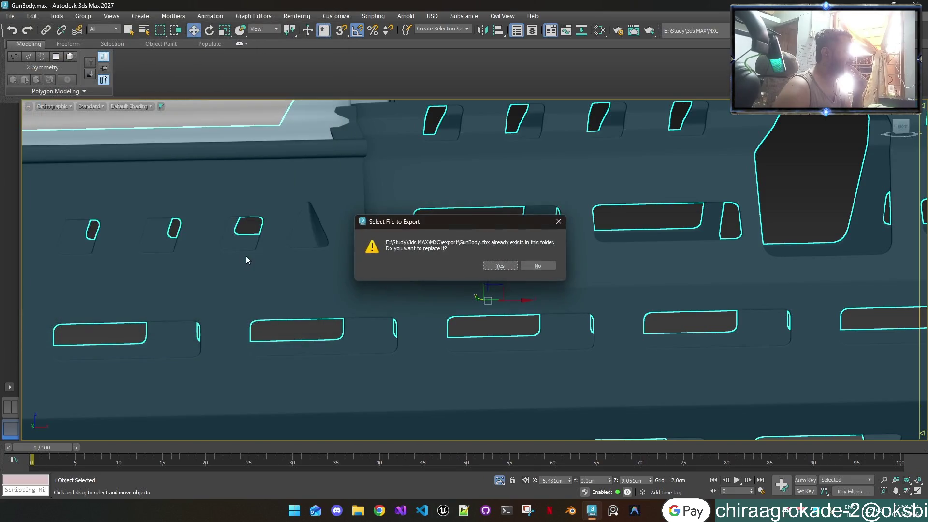
{"action": "left_click", "coordinate": [536, 267]}
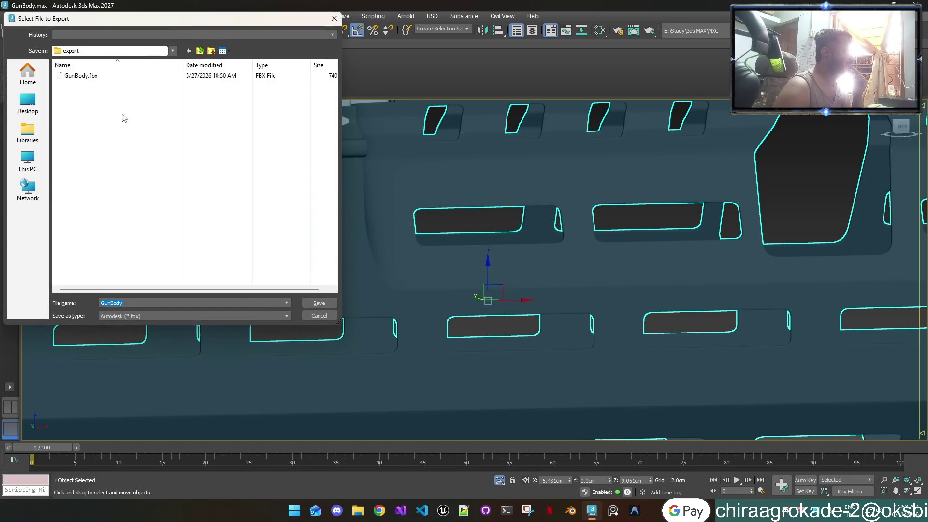
Step: Keep the Autodesk FBX type and export over GunBody.fbx, confirming the replace
{"action": "left_click", "coordinate": [285, 315]}
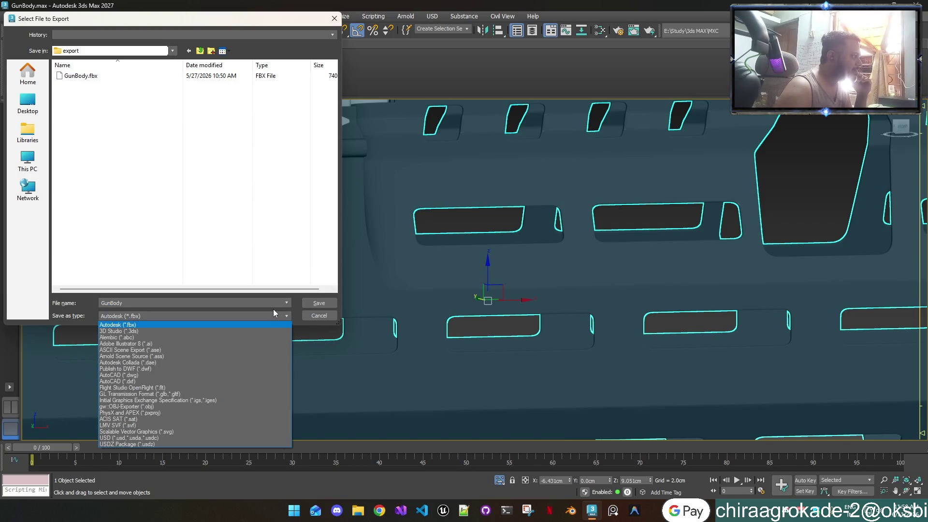
{"action": "left_click", "coordinate": [83, 81]}
{"action": "double_click", "coordinate": [82, 78]}
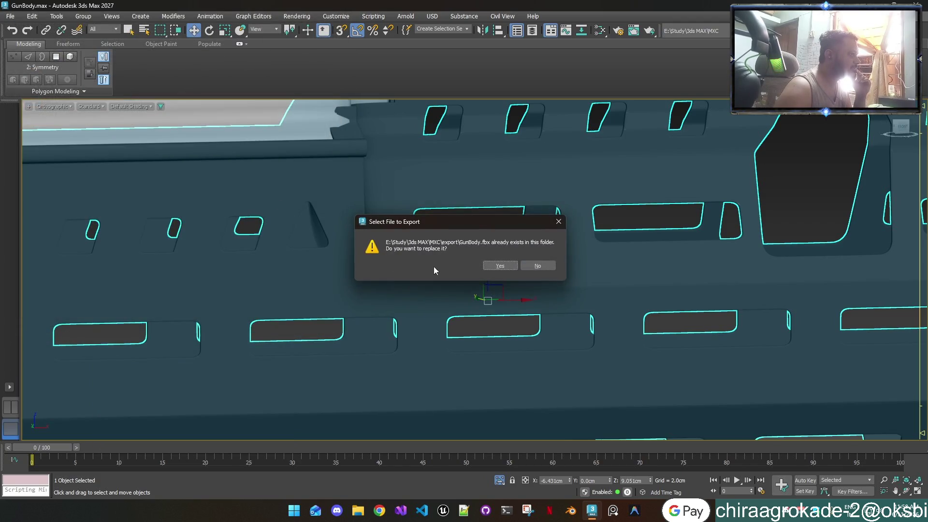
{"action": "left_click", "coordinate": [499, 266]}
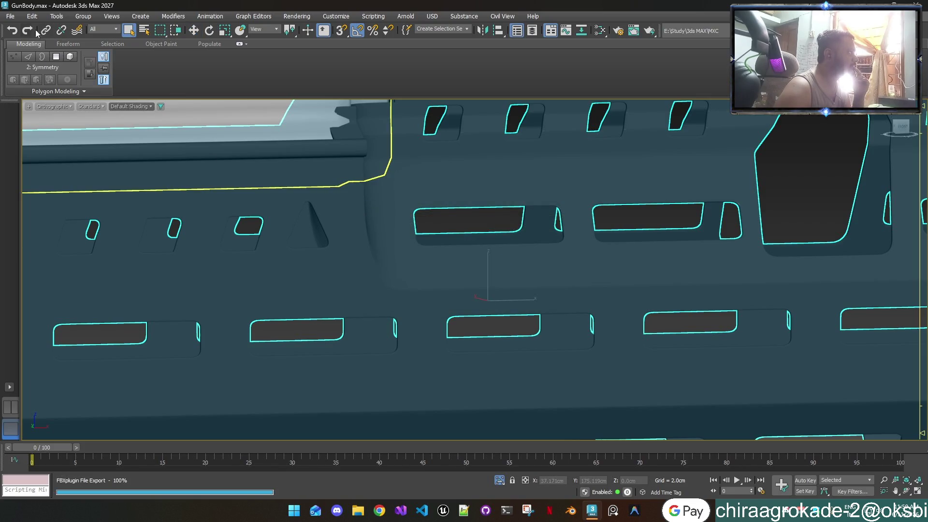
Step: Switch to plain selection and begin another Export Selected of the shroud
{"action": "key", "text": "q"}
{"action": "left_click", "coordinate": [11, 16]}
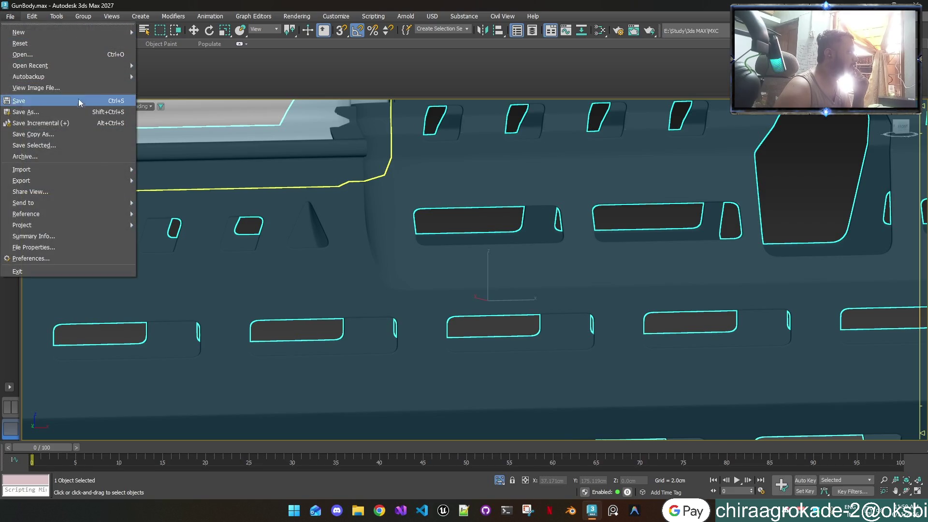
{"action": "left_click", "coordinate": [156, 192]}
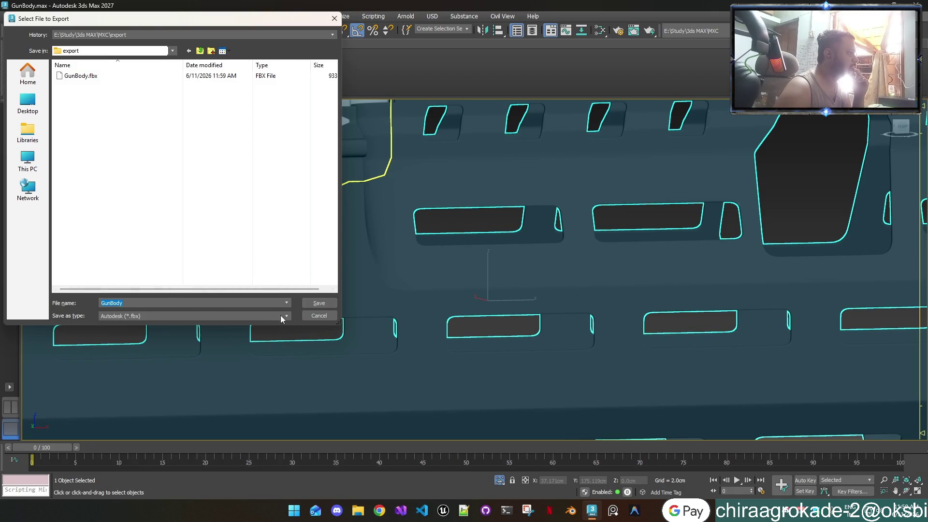
Step: Set the export type to OBJ and save as GunBody.obj, confirming the replace
{"action": "left_click", "coordinate": [283, 315]}
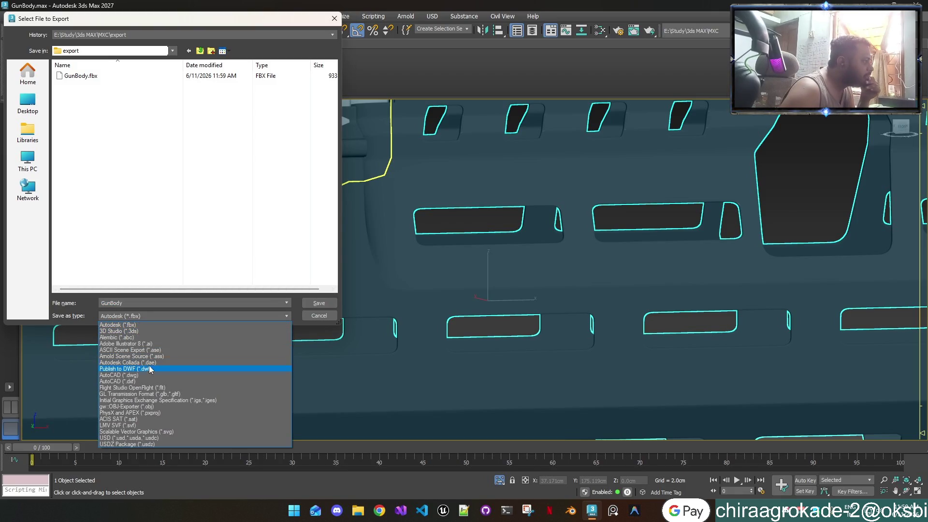
{"action": "left_click", "coordinate": [159, 408]}
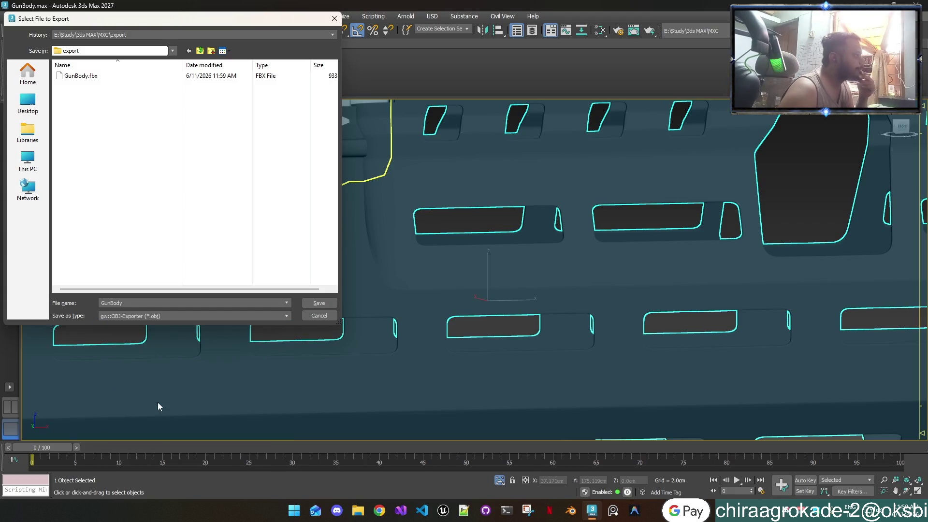
{"action": "left_click", "coordinate": [320, 307]}
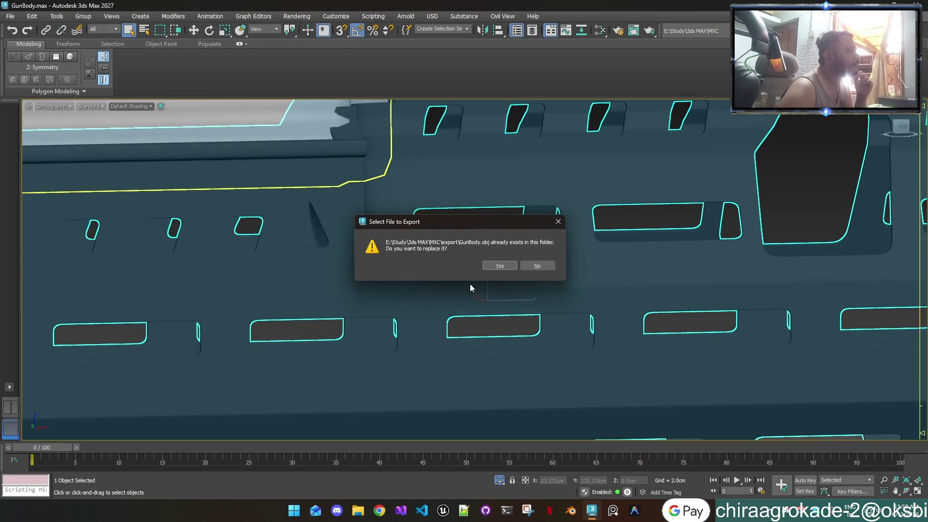
{"action": "left_click", "coordinate": [500, 266]}
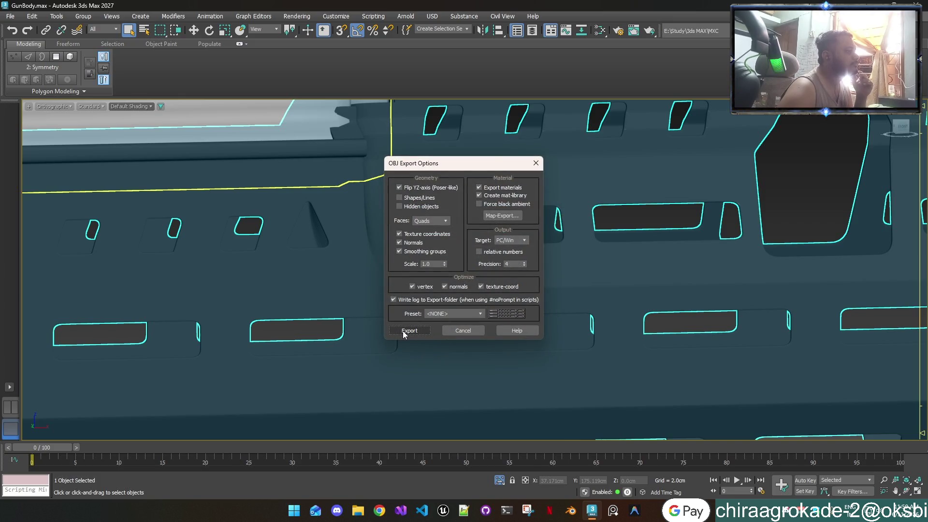
Step: Run the OBJ export with its options, close the summary, and launch File Explorer
{"action": "left_click", "coordinate": [403, 332]}
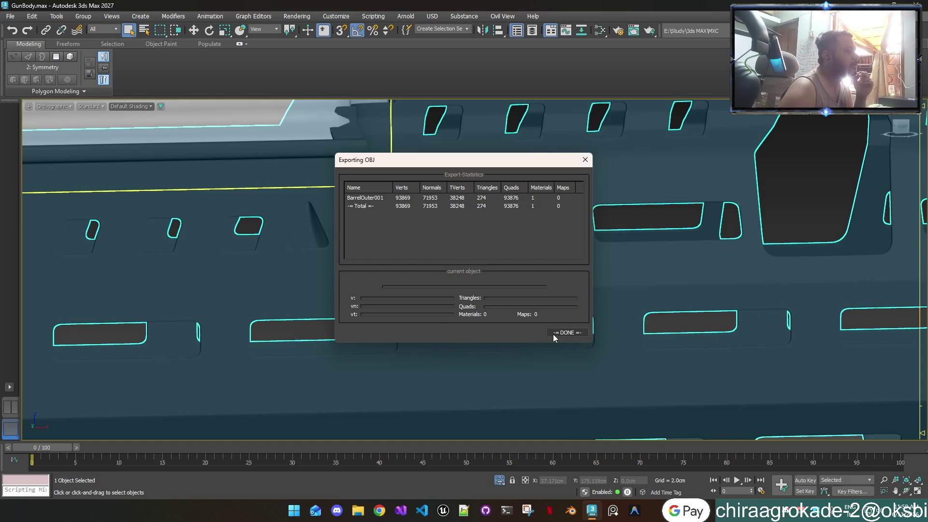
{"action": "left_click", "coordinate": [566, 332]}
{"action": "left_click", "coordinate": [357, 510]}
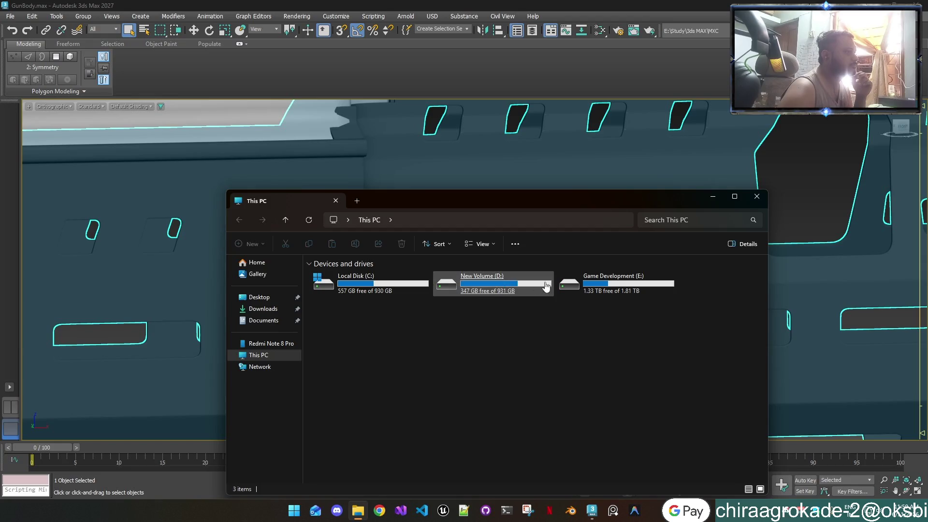
Step: Browse the Game Development (E:) drive, detouring through Program Files before backing out
{"action": "double_click", "coordinate": [569, 286]}
{"action": "left_click", "coordinate": [357, 310]}
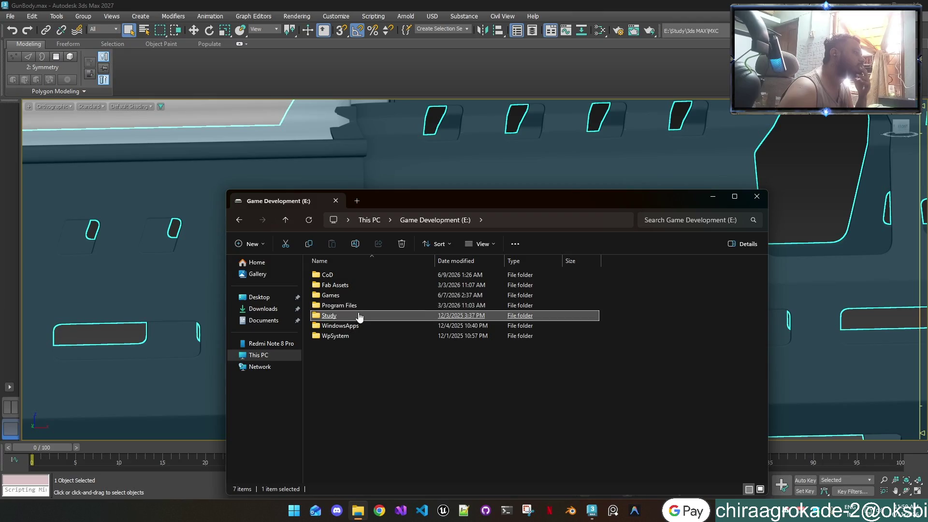
{"action": "double_click", "coordinate": [330, 315]}
{"action": "left_click", "coordinate": [245, 223]}
{"action": "double_click", "coordinate": [330, 304]}
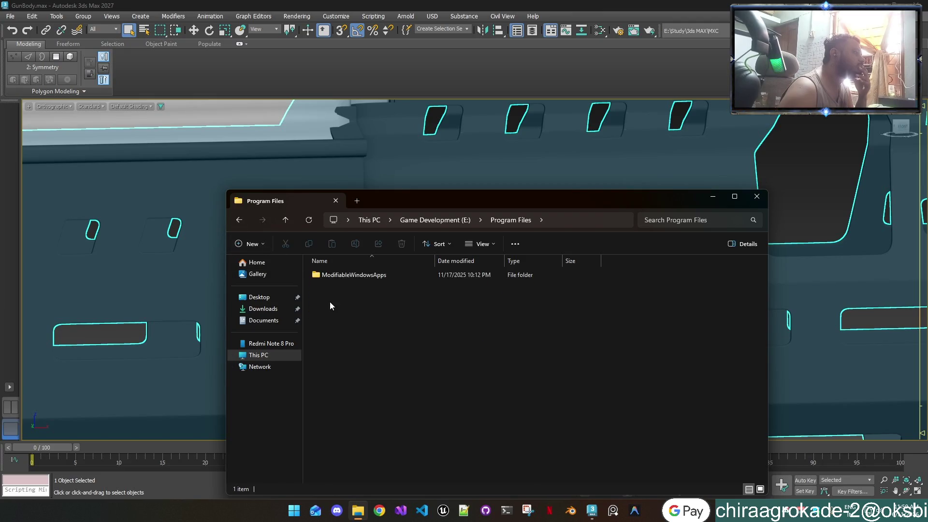
{"action": "double_click", "coordinate": [327, 277]}
{"action": "left_click", "coordinate": [239, 219]}
{"action": "left_click", "coordinate": [240, 220]}
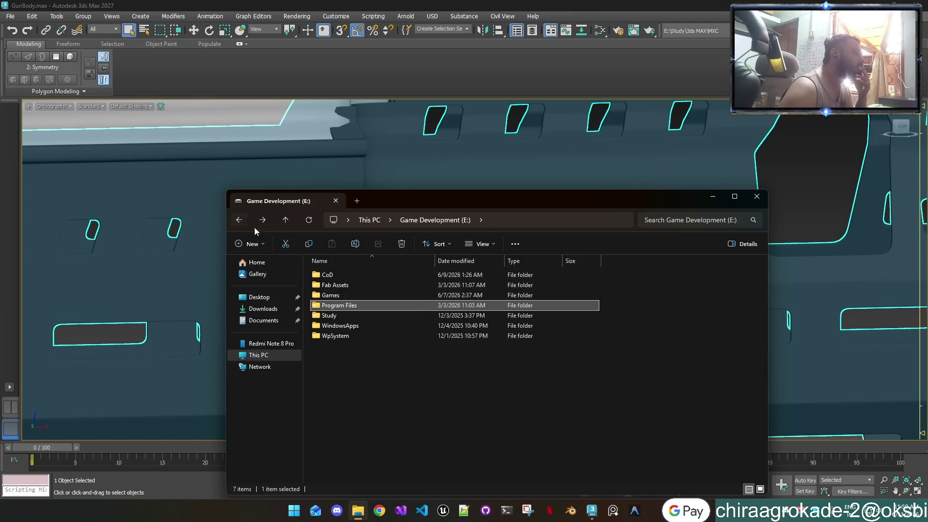
Step: Navigate Study > 3ds MAX > MXC and check the GunBody files inside the export folder
{"action": "double_click", "coordinate": [330, 323]}
{"action": "double_click", "coordinate": [330, 274]}
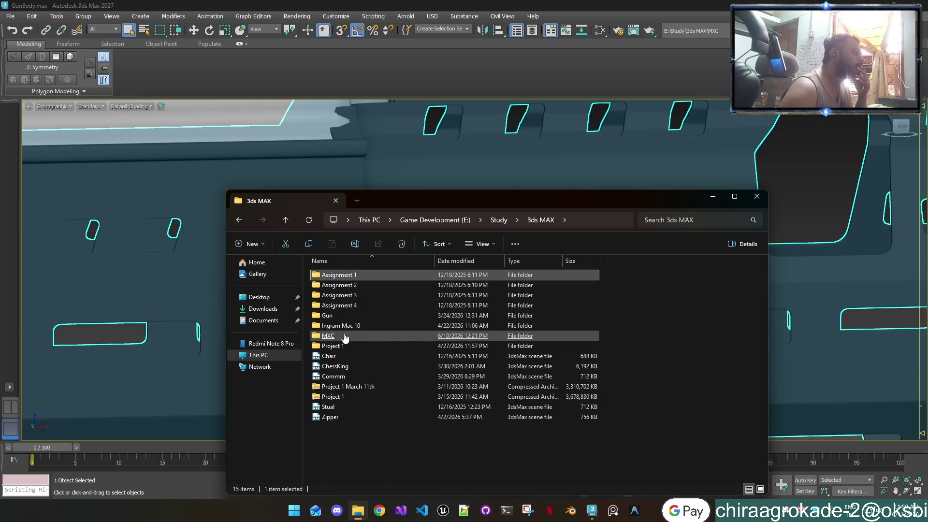
{"action": "double_click", "coordinate": [340, 335]}
{"action": "double_click", "coordinate": [339, 317]}
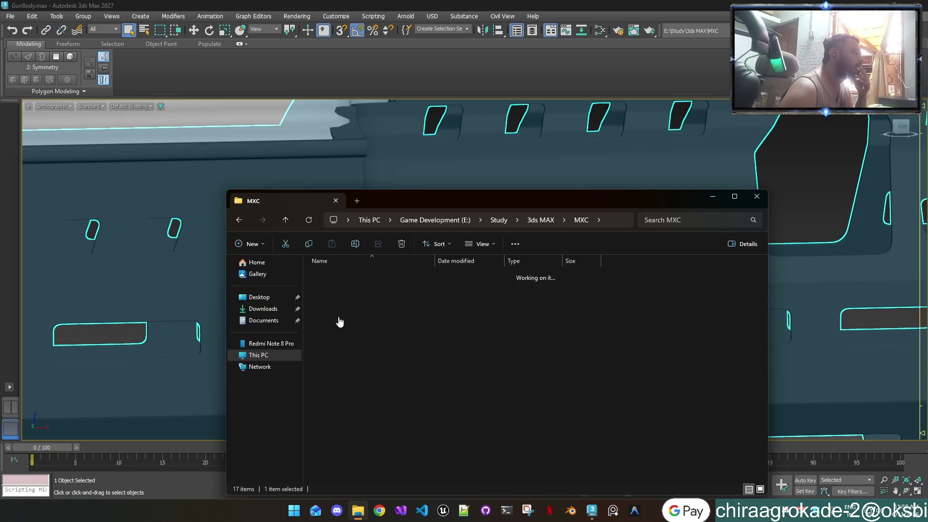
{"action": "left_click", "coordinate": [338, 296]}
{"action": "key", "text": "alt+Left"}
Step: Compress the export folder to a ZIP archive, keeping the name export
{"action": "right_click", "coordinate": [337, 316]}
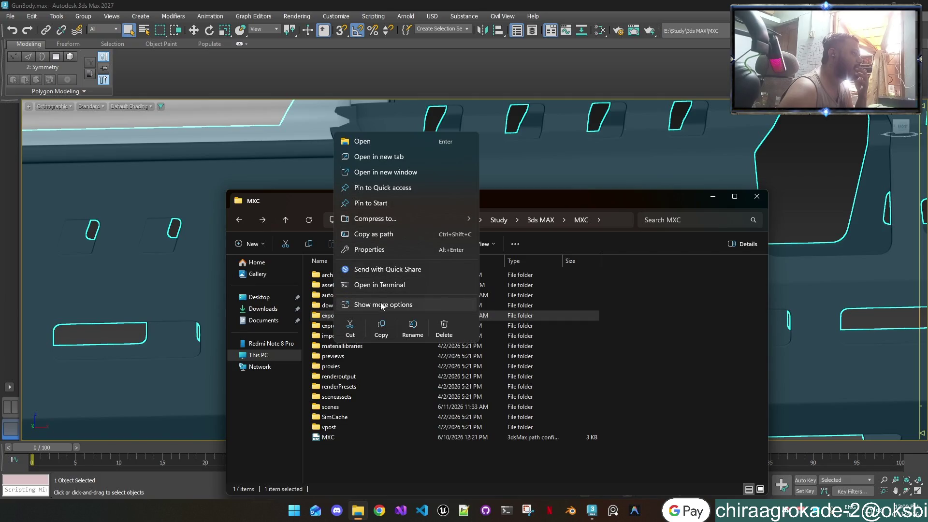
{"action": "mouse_move", "coordinate": [374, 218]}
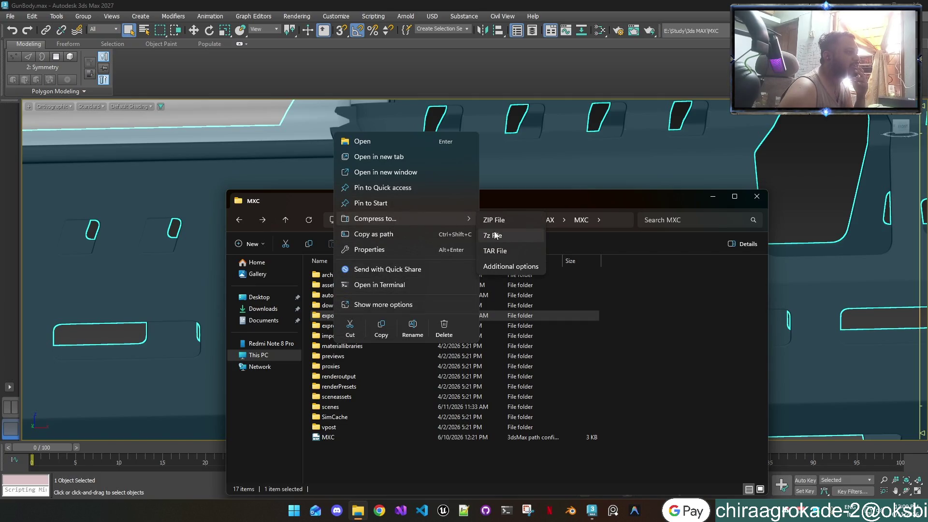
{"action": "left_click", "coordinate": [494, 219]}
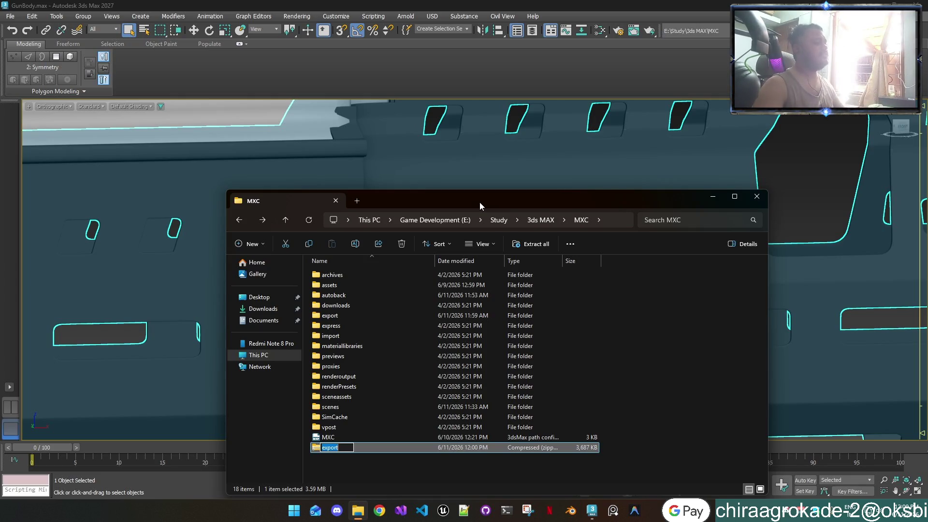
{"action": "key", "text": "Return"}
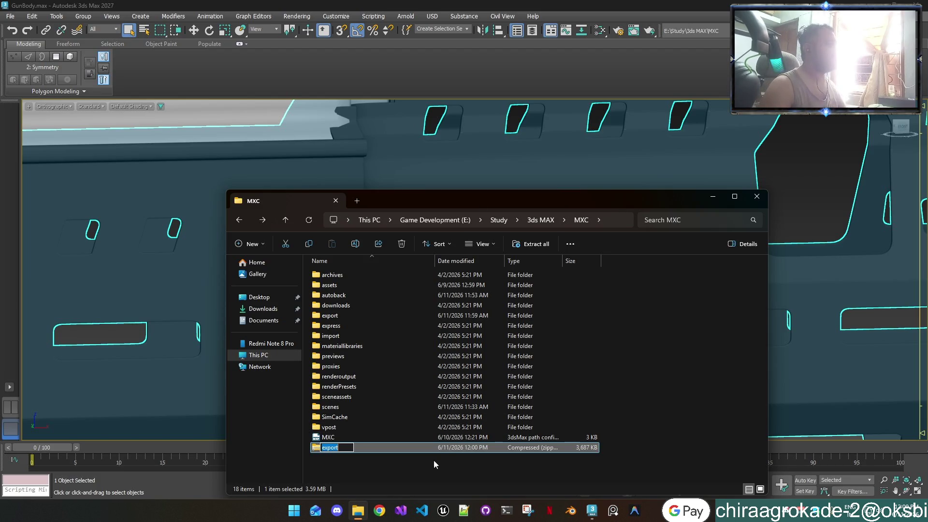
{"action": "left_click", "coordinate": [411, 475]}
{"action": "left_click", "coordinate": [294, 510]}
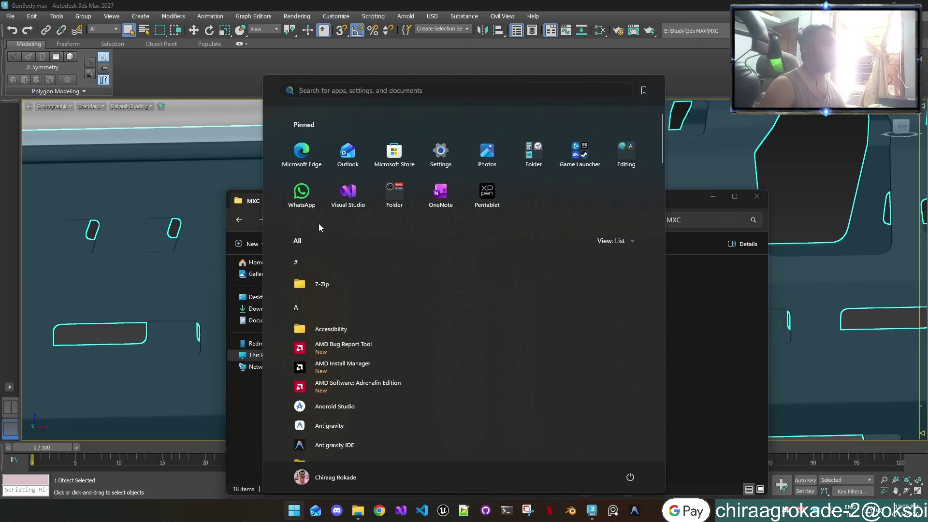
{"action": "left_click", "coordinate": [300, 193]}
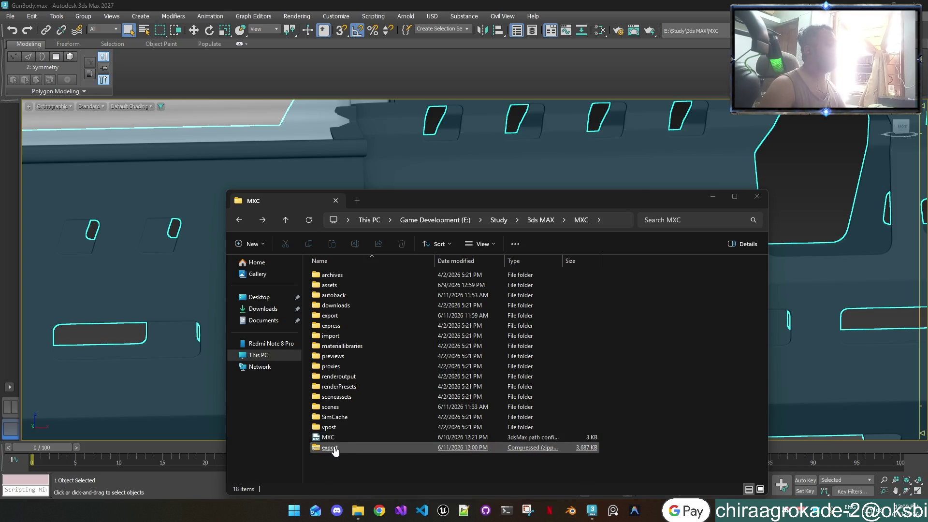
{"action": "left_click_drag", "start_coordinate": [334, 450], "coordinate": [320, 458]}
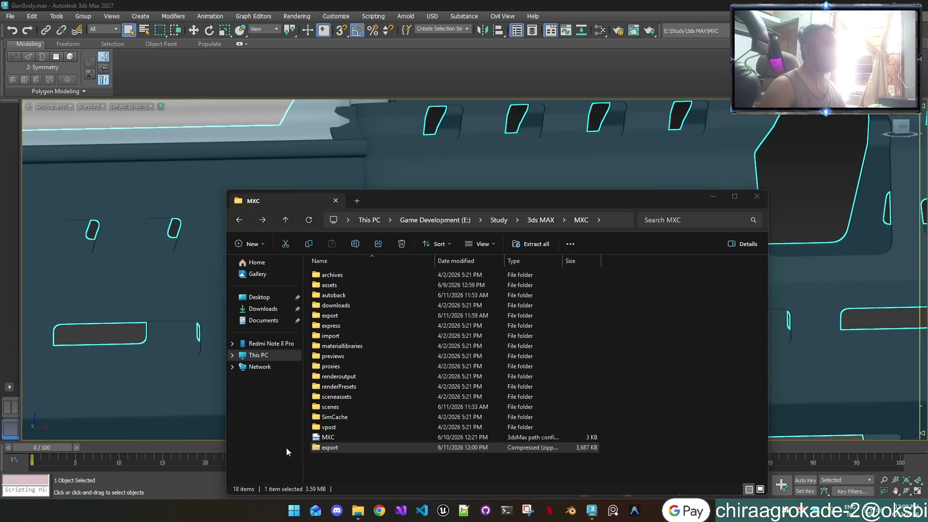
{"action": "left_click_drag", "start_coordinate": [335, 450], "coordinate": [35, 371]}
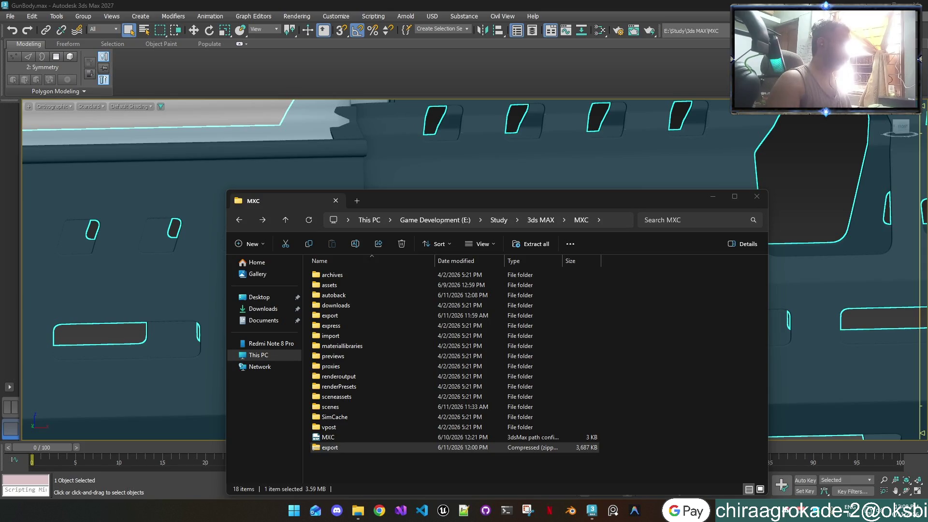
Step: Put the MXC folder window away to return to the 3ds Max gun body
{"action": "left_click", "coordinate": [713, 195]}
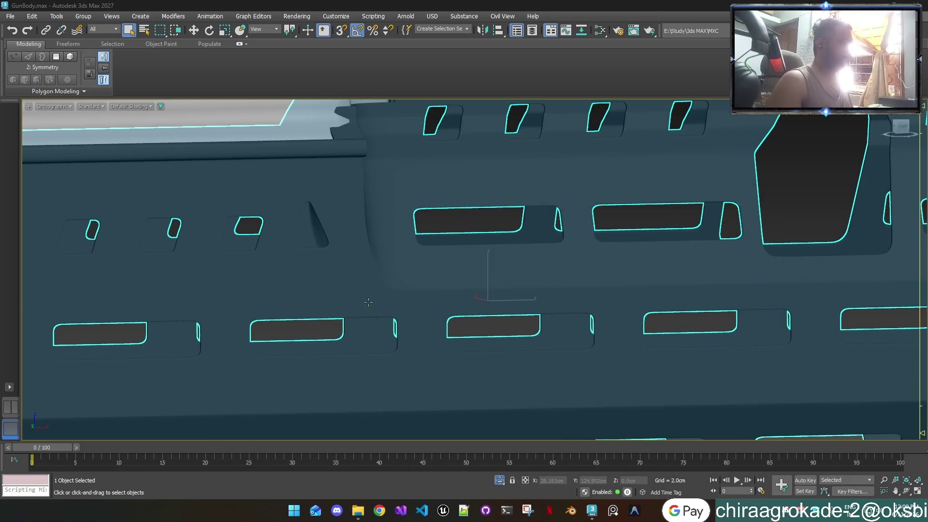
Step: Frame the shroud holes and snip a screenshot rectangle over the perforated region
{"action": "middle_click_drag", "start_coordinate": [668, 305], "coordinate": [411, 348]}
{"action": "scroll", "coordinate": [532, 330], "scroll_direction": "up", "scroll_amount": 2}
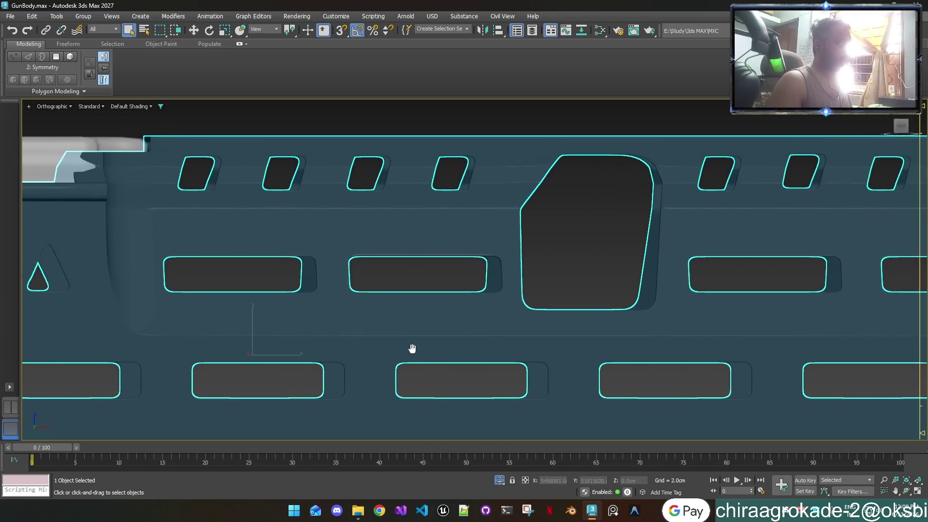
{"action": "scroll", "coordinate": [506, 302], "scroll_direction": "up", "scroll_amount": 2}
{"action": "scroll", "coordinate": [507, 301], "scroll_direction": "up", "scroll_amount": 2}
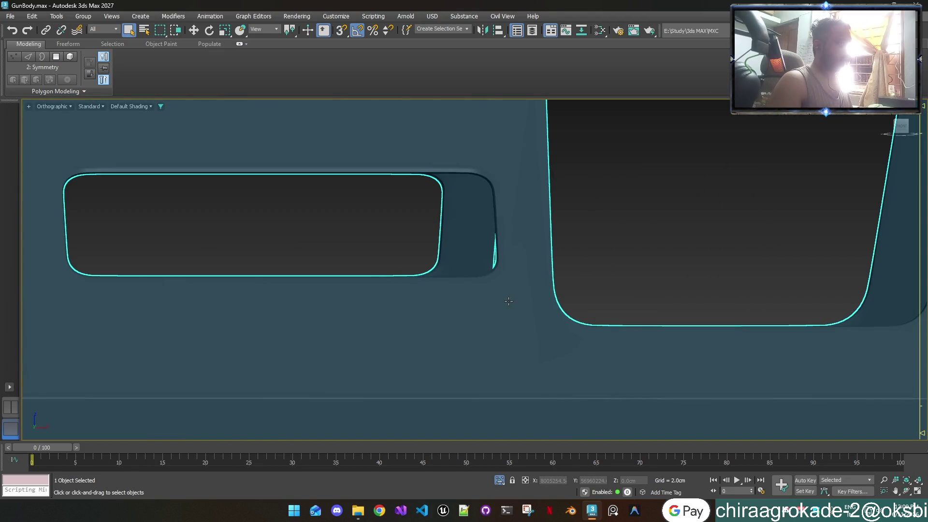
{"action": "scroll", "coordinate": [506, 301], "scroll_direction": "down", "scroll_amount": 2}
{"action": "mouse_move", "coordinate": [507, 302]}
{"action": "middle_mouse_down"}
{"action": "mouse_move", "coordinate": [534, 318]}
{"action": "mouse_move", "coordinate": [530, 325]}
{"action": "middle_mouse_up"}
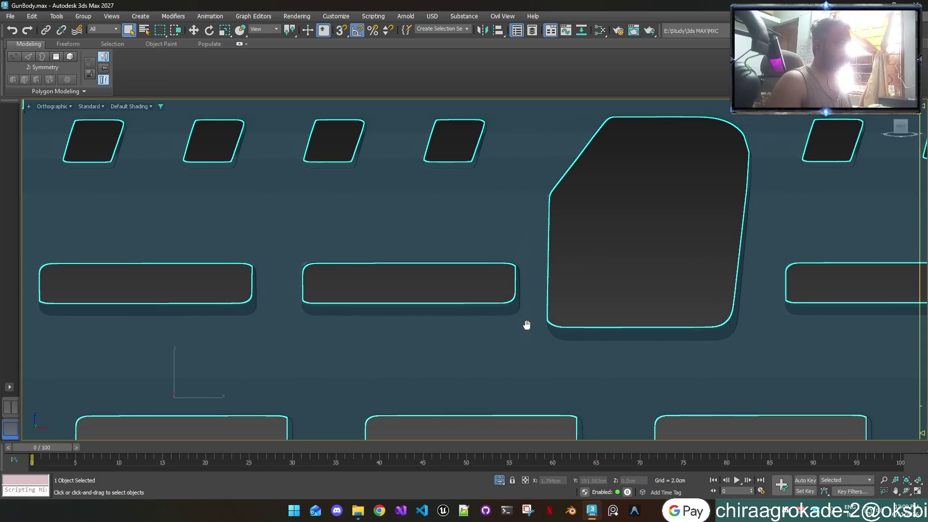
{"action": "scroll", "coordinate": [530, 325], "scroll_direction": "down", "scroll_amount": 2}
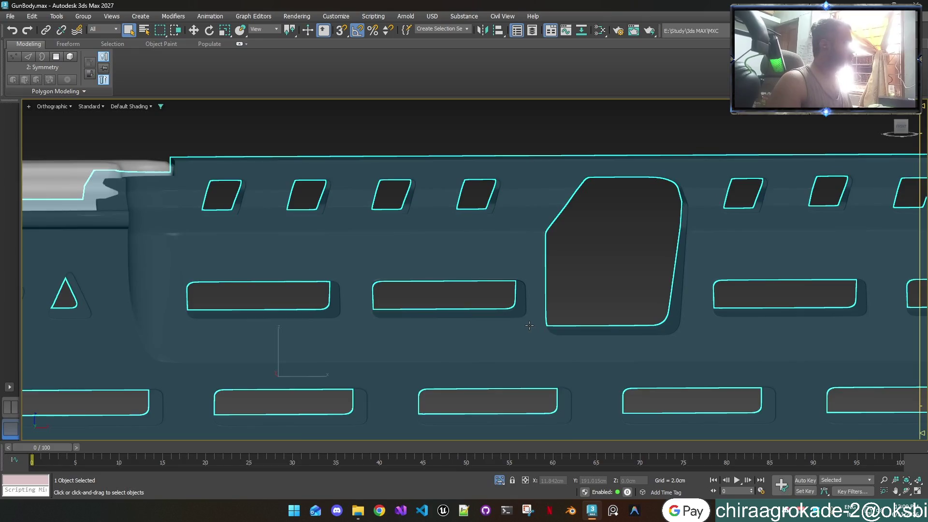
{"action": "scroll", "coordinate": [530, 325], "scroll_direction": "up", "scroll_amount": 2}
{"action": "scroll", "coordinate": [464, 239], "scroll_direction": "down", "scroll_amount": 2}
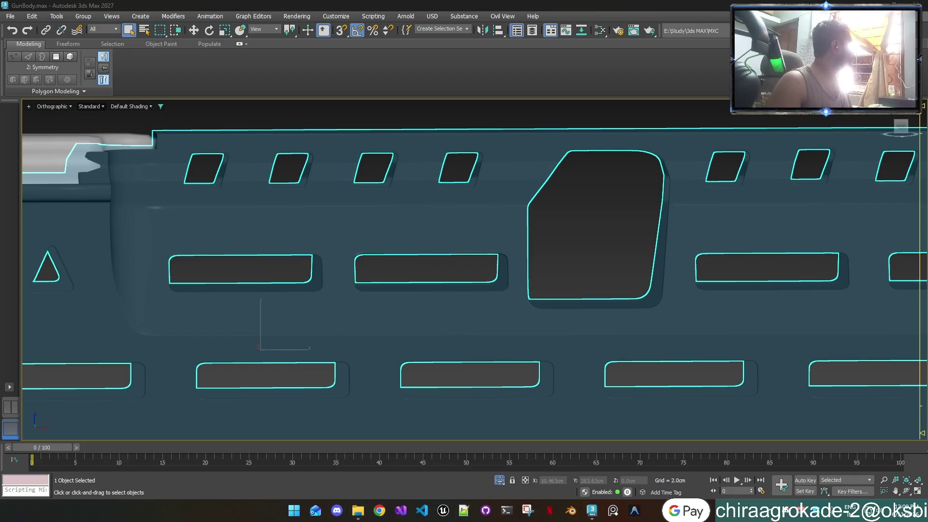
{"action": "key", "text": "super+shift+s"}
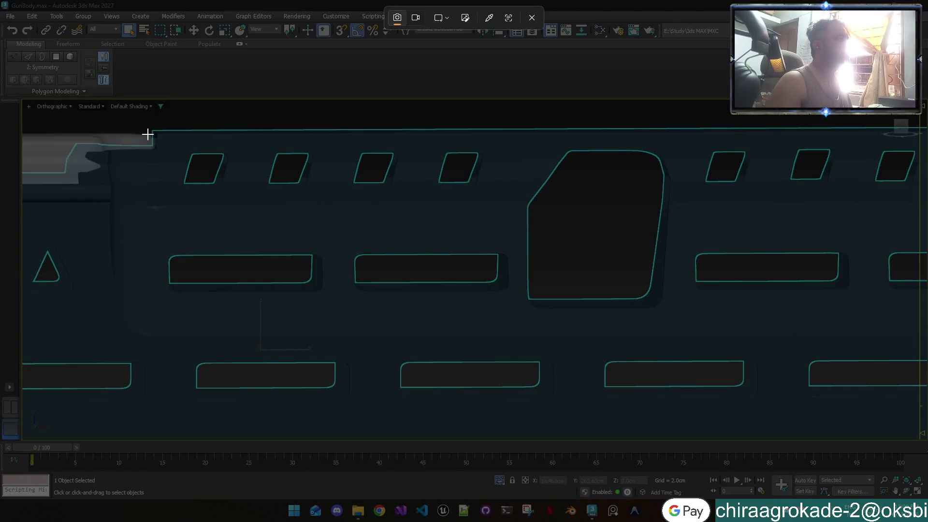
{"action": "left_click_drag", "start_coordinate": [110, 116], "coordinate": [783, 410]}
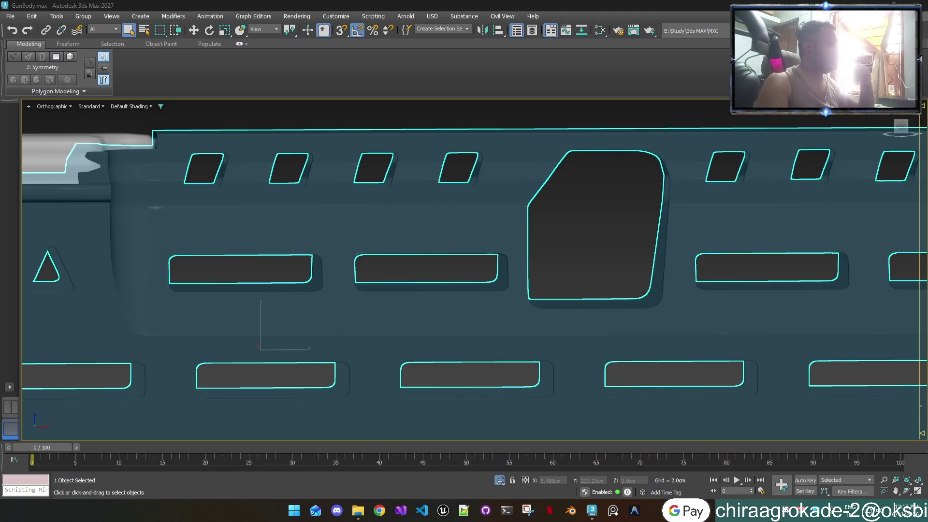
{"action": "scroll", "coordinate": [129, 249], "scroll_direction": "down", "scroll_amount": 4}
{"action": "scroll", "coordinate": [264, 135], "scroll_direction": "up", "scroll_amount": 3}
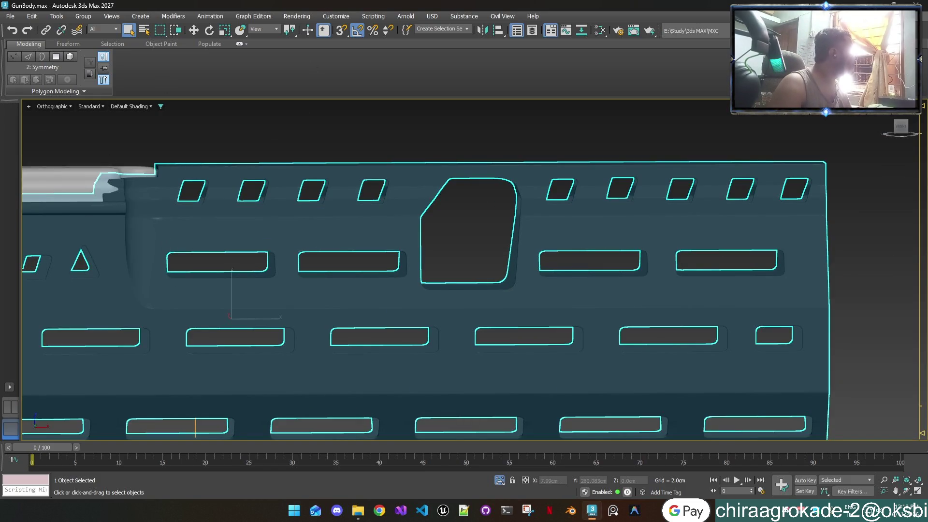
Step: Hide the perforated body, select the stock, and switch to the PureRef MCX reference board
{"action": "key", "text": "alt+h"}
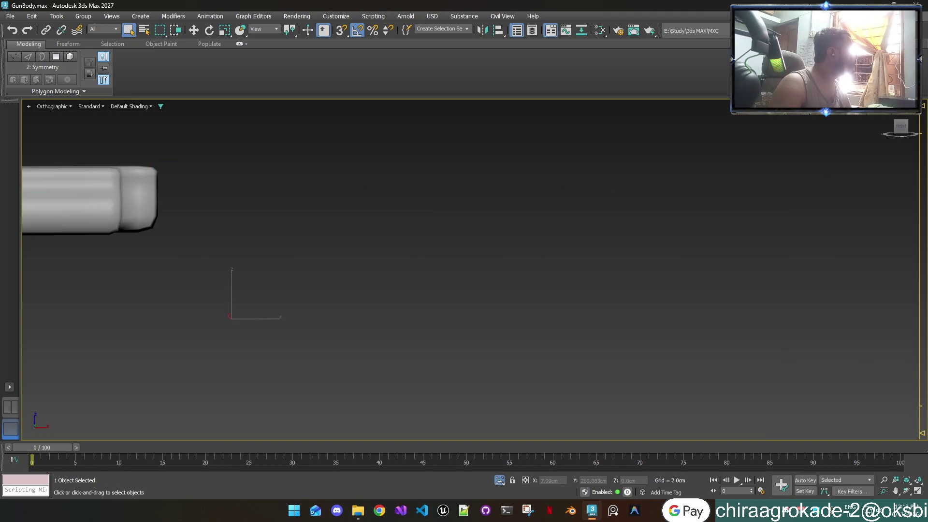
{"action": "scroll", "coordinate": [257, 197], "scroll_direction": "up", "scroll_amount": 3}
{"action": "scroll", "coordinate": [607, 245], "scroll_direction": "up", "scroll_amount": 2}
{"action": "middle_click_drag", "start_coordinate": [553, 259], "coordinate": [776, 254]}
{"action": "left_click", "coordinate": [464, 290]}
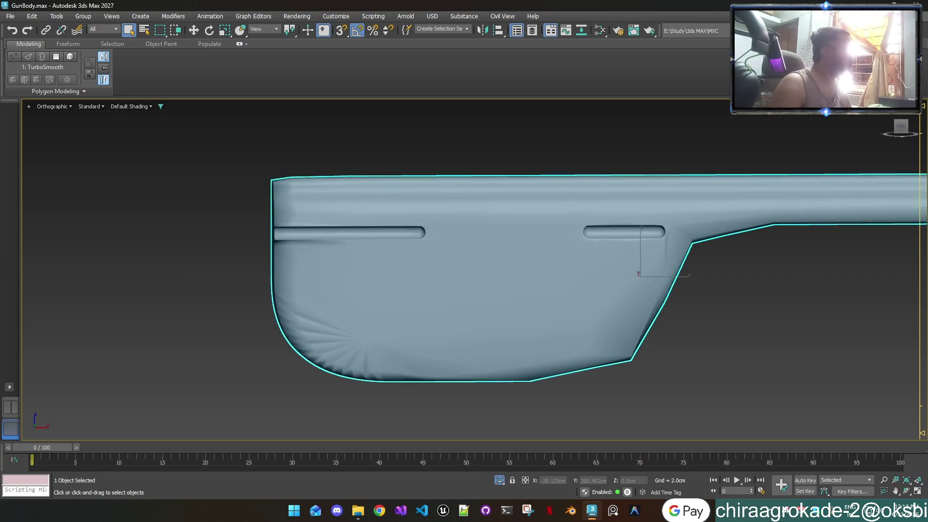
{"action": "scroll", "coordinate": [530, 264], "scroll_direction": "down", "scroll_amount": 1}
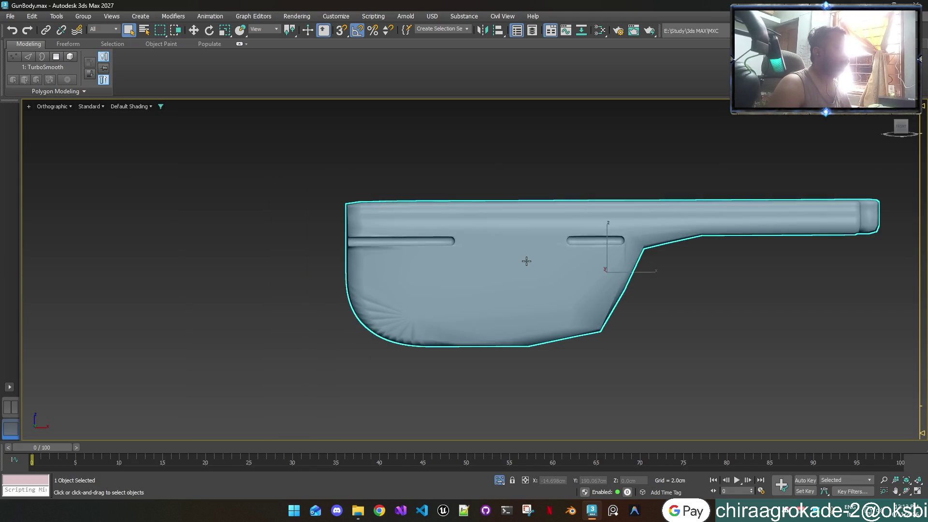
{"action": "scroll", "coordinate": [527, 263], "scroll_direction": "up", "scroll_amount": 1}
{"action": "scroll", "coordinate": [527, 261], "scroll_direction": "down", "scroll_amount": 1}
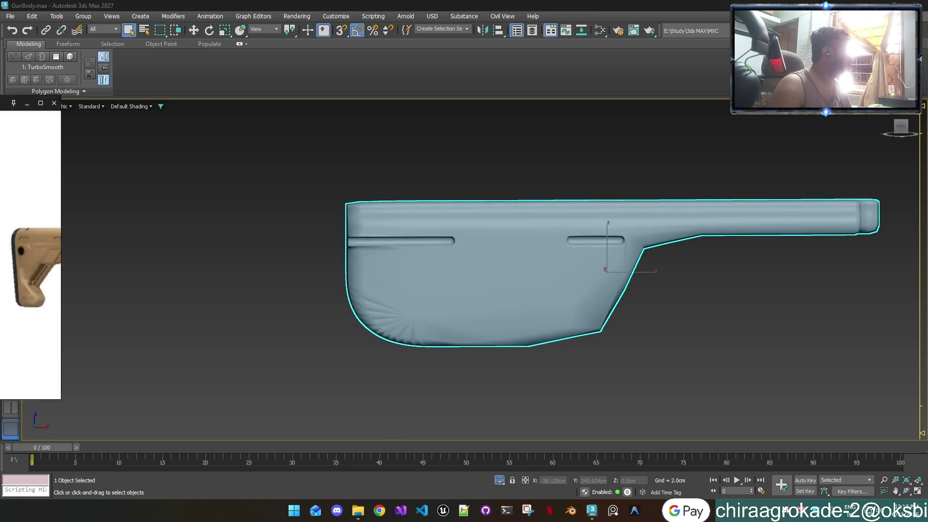
{"action": "key", "text": "alt+Tab"}
{"action": "key", "text": "ctrl+f"}
{"action": "scroll", "coordinate": [549, 135], "scroll_direction": "down", "scroll_amount": 3}
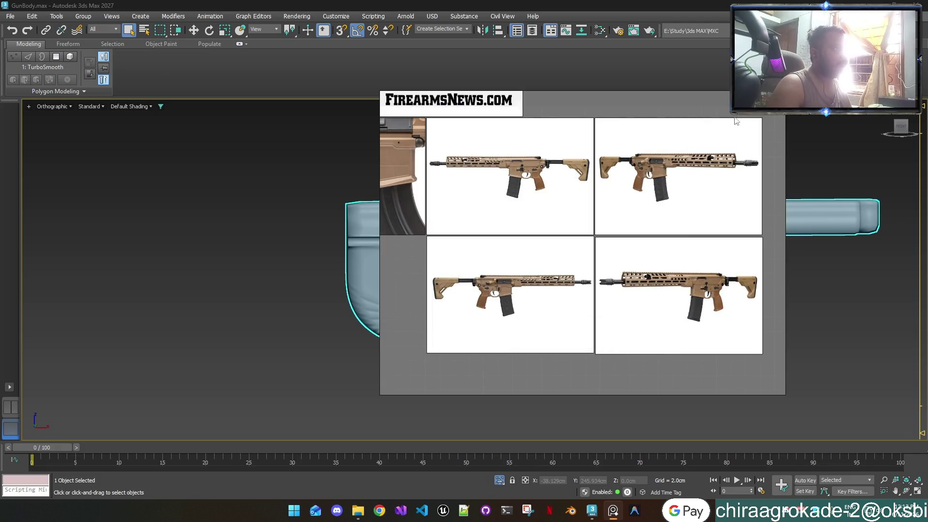
Step: Fill the screen with the board, pan to the rifle photos and ammo, then leave full screen
{"action": "key", "text": "ctrl+f"}
{"action": "scroll", "coordinate": [512, 203], "scroll_direction": "down", "scroll_amount": 2}
{"action": "scroll", "coordinate": [513, 204], "scroll_direction": "up", "scroll_amount": 1}
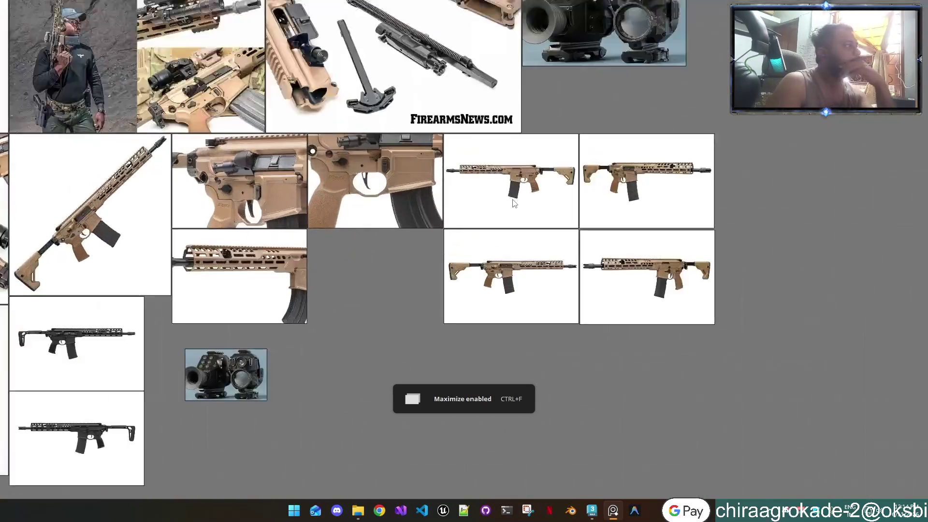
{"action": "scroll", "coordinate": [512, 204], "scroll_direction": "down", "scroll_amount": 3}
{"action": "scroll", "coordinate": [471, 290], "scroll_direction": "down", "scroll_amount": 2}
{"action": "scroll", "coordinate": [446, 374], "scroll_direction": "down", "scroll_amount": 2}
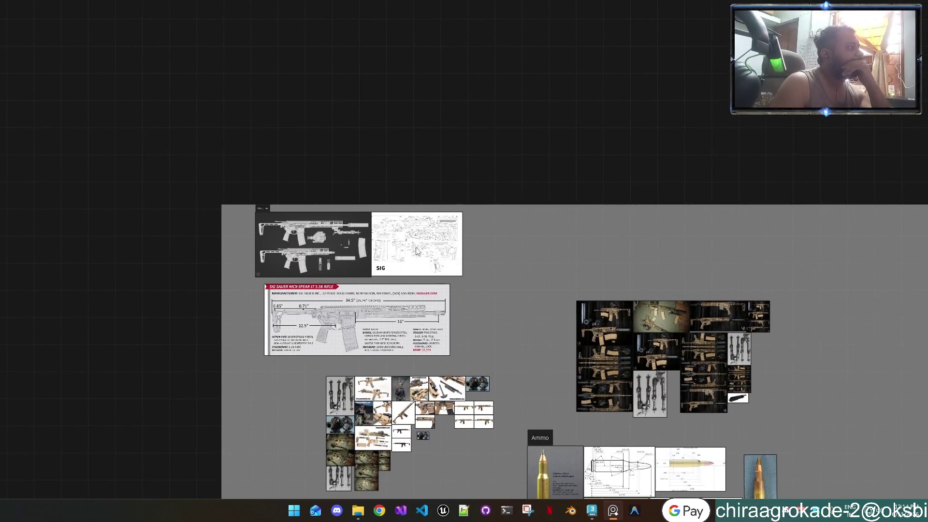
{"action": "scroll", "coordinate": [419, 251], "scroll_direction": "up", "scroll_amount": 3}
{"action": "scroll", "coordinate": [418, 250], "scroll_direction": "up", "scroll_amount": 2}
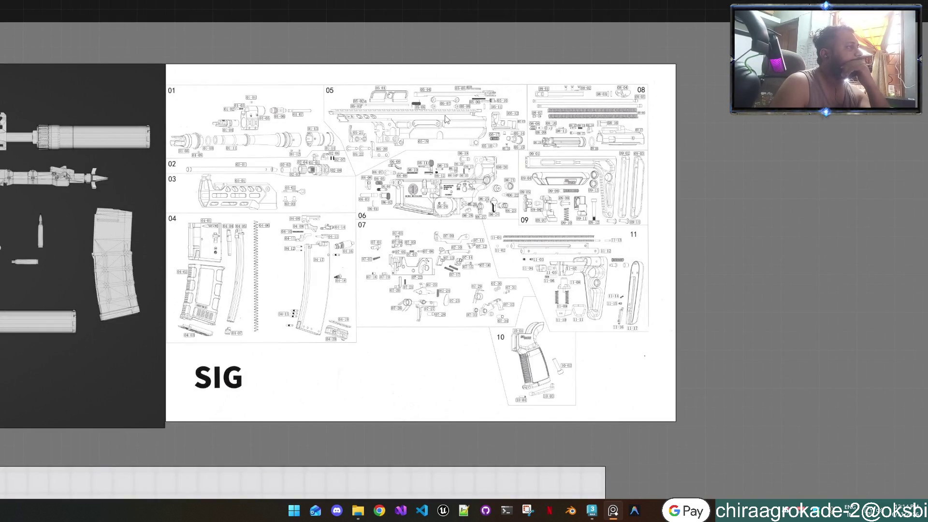
{"action": "scroll", "coordinate": [417, 227], "scroll_direction": "down", "scroll_amount": 3}
{"action": "mouse_move", "coordinate": [566, 338]}
{"action": "middle_mouse_down"}
{"action": "mouse_move", "coordinate": [428, 301]}
{"action": "mouse_move", "coordinate": [232, 218]}
{"action": "middle_mouse_up"}
{"action": "scroll", "coordinate": [232, 218], "scroll_direction": "up", "scroll_amount": 1}
{"action": "scroll", "coordinate": [232, 218], "scroll_direction": "down", "scroll_amount": 3}
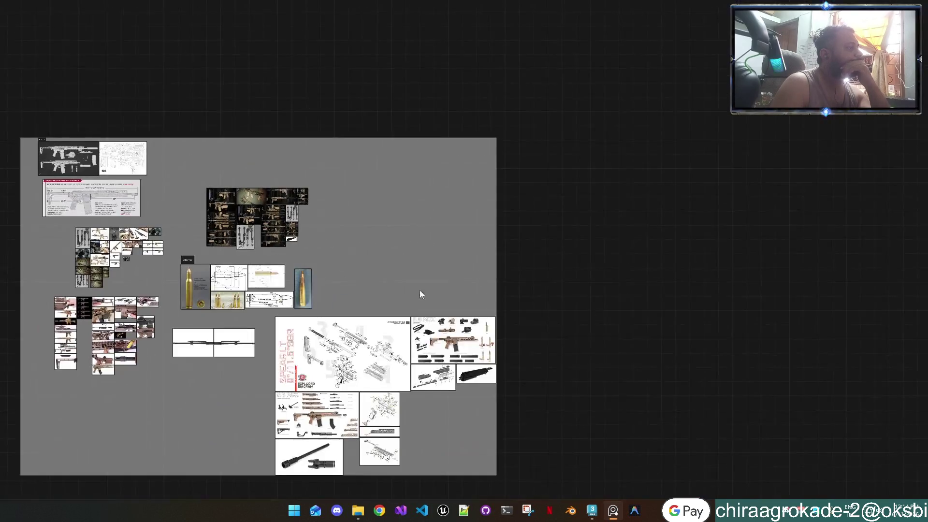
{"action": "scroll", "coordinate": [333, 360], "scroll_direction": "up", "scroll_amount": 2}
{"action": "scroll", "coordinate": [333, 361], "scroll_direction": "up", "scroll_amount": 1}
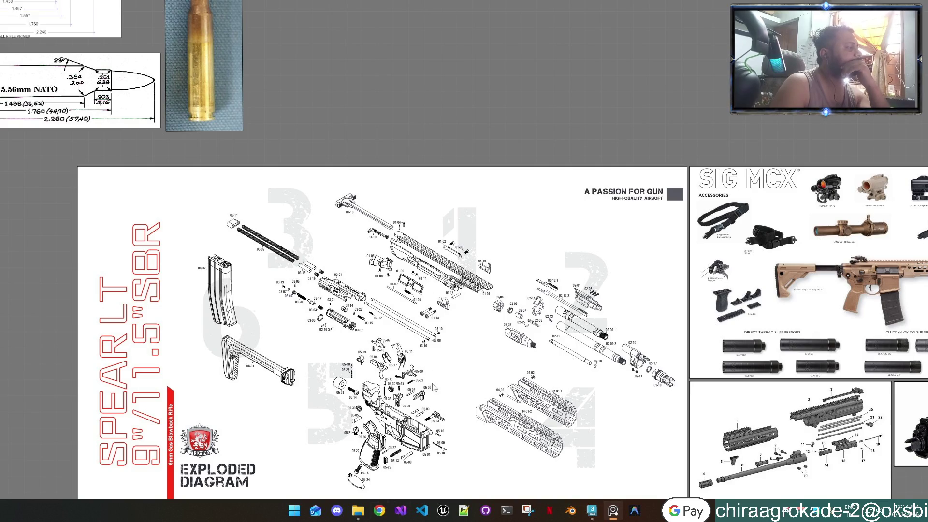
{"action": "scroll", "coordinate": [350, 333], "scroll_direction": "up", "scroll_amount": 4}
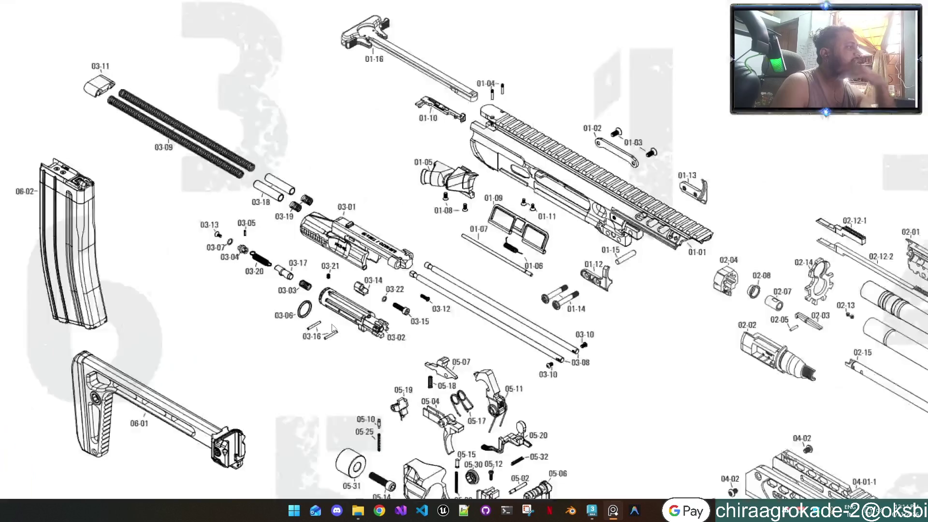
{"action": "scroll", "coordinate": [326, 326], "scroll_direction": "down", "scroll_amount": 2}
{"action": "scroll", "coordinate": [302, 319], "scroll_direction": "down", "scroll_amount": 3}
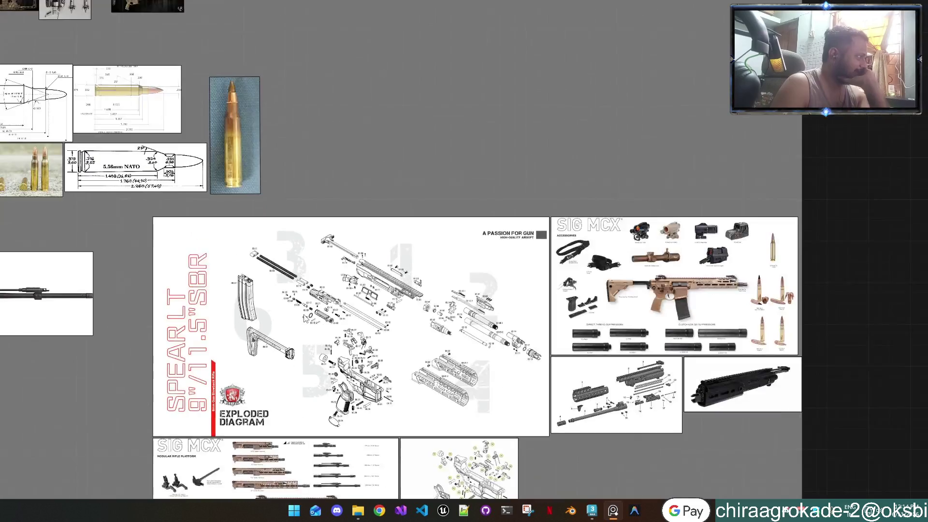
{"action": "scroll", "coordinate": [418, 126], "scroll_direction": "down", "scroll_amount": 3}
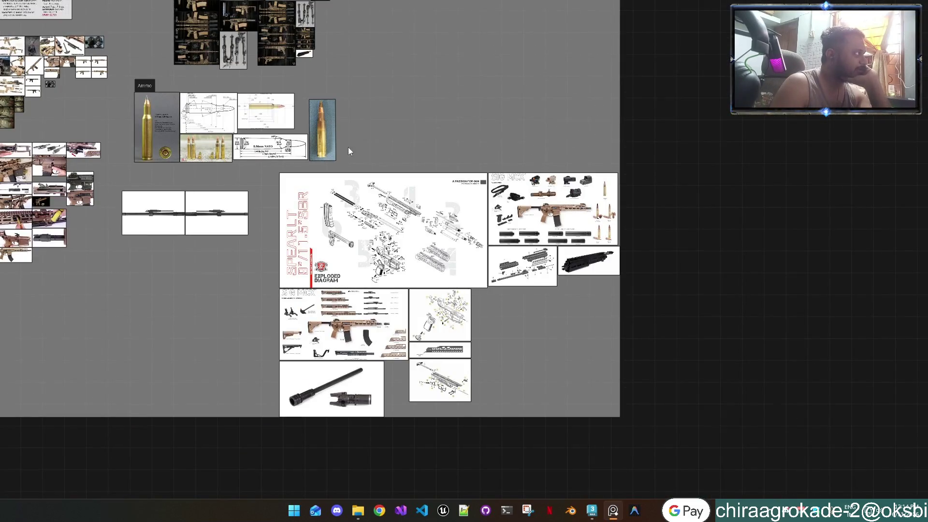
{"action": "scroll", "coordinate": [323, 157], "scroll_direction": "down", "scroll_amount": 1}
{"action": "scroll", "coordinate": [323, 156], "scroll_direction": "up", "scroll_amount": 3}
{"action": "scroll", "coordinate": [313, 156], "scroll_direction": "up", "scroll_amount": 1}
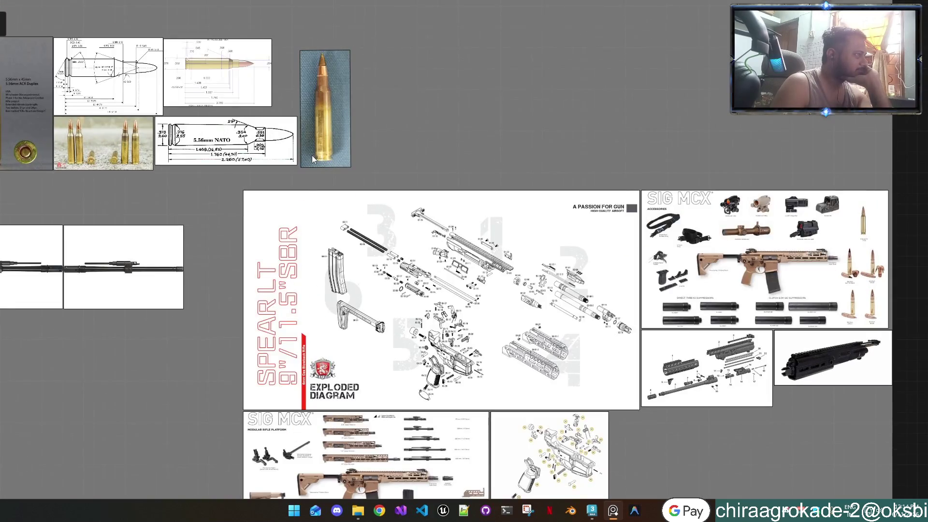
{"action": "scroll", "coordinate": [312, 155], "scroll_direction": "up", "scroll_amount": 1}
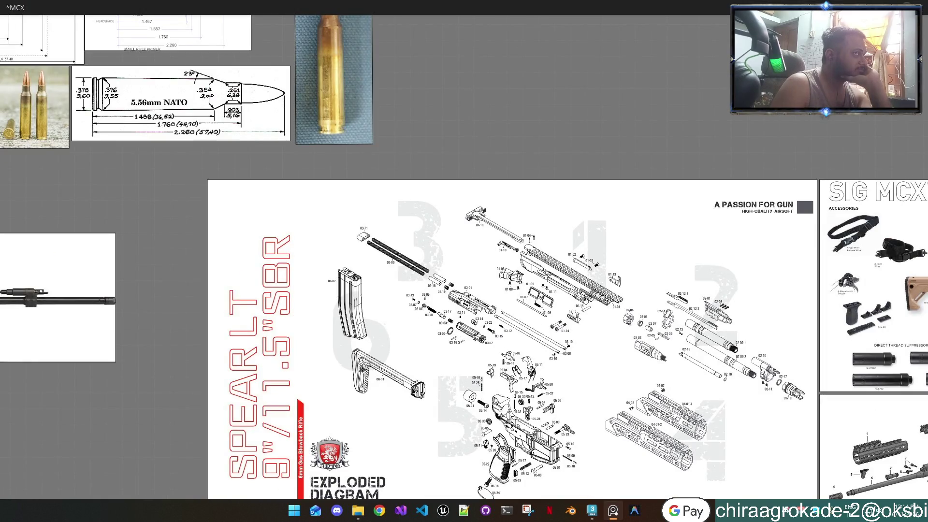
{"action": "key", "text": "ctrl+f"}
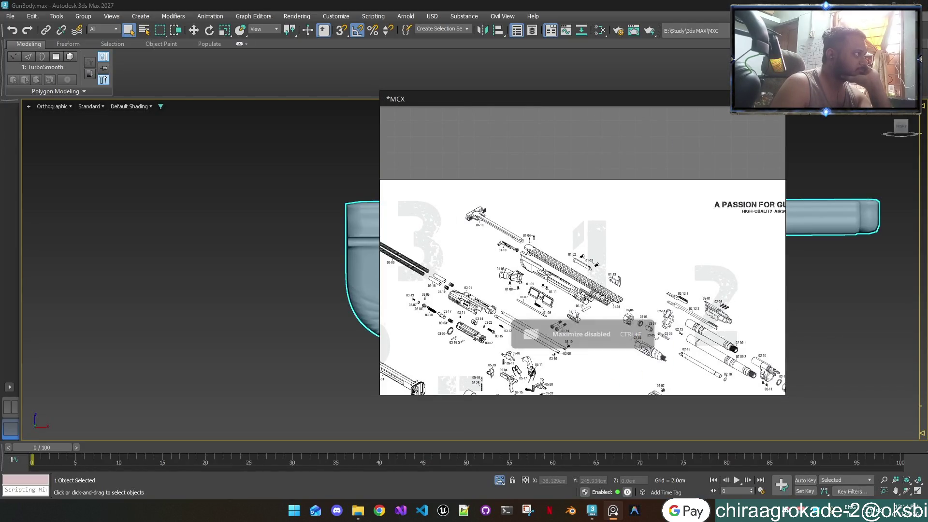
Step: Save GunBody.max, drop to the Editable Poly base mesh, and bring PureRef forward
{"action": "left_click", "coordinate": [10, 16]}
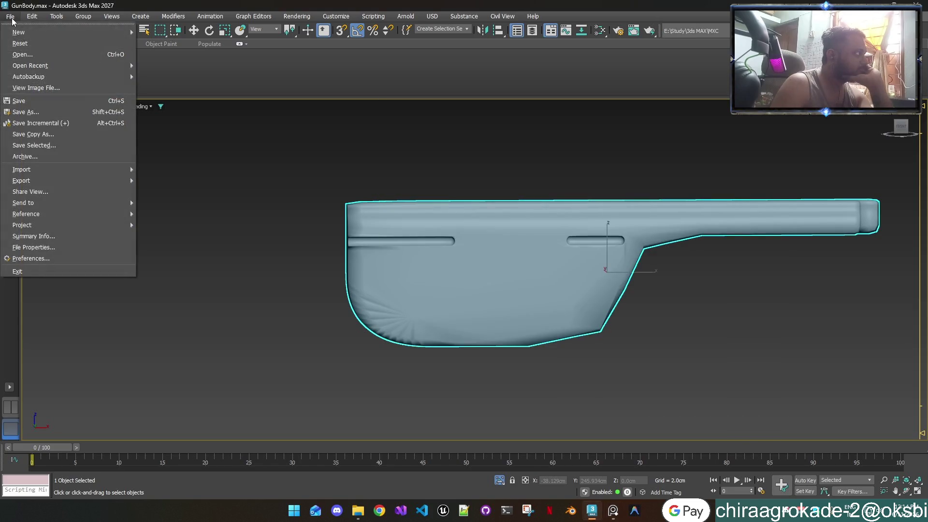
{"action": "left_click", "coordinate": [40, 97]}
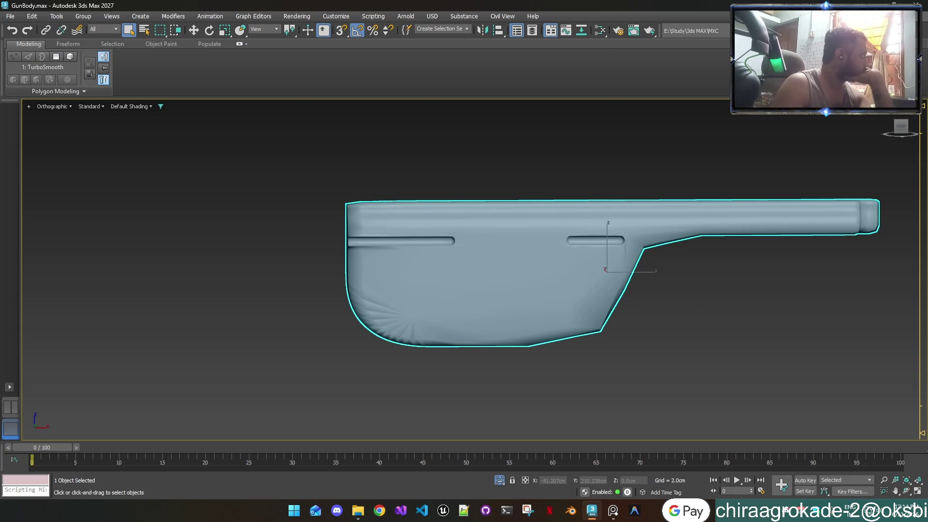
{"action": "key", "text": "ctrl+Prior"}
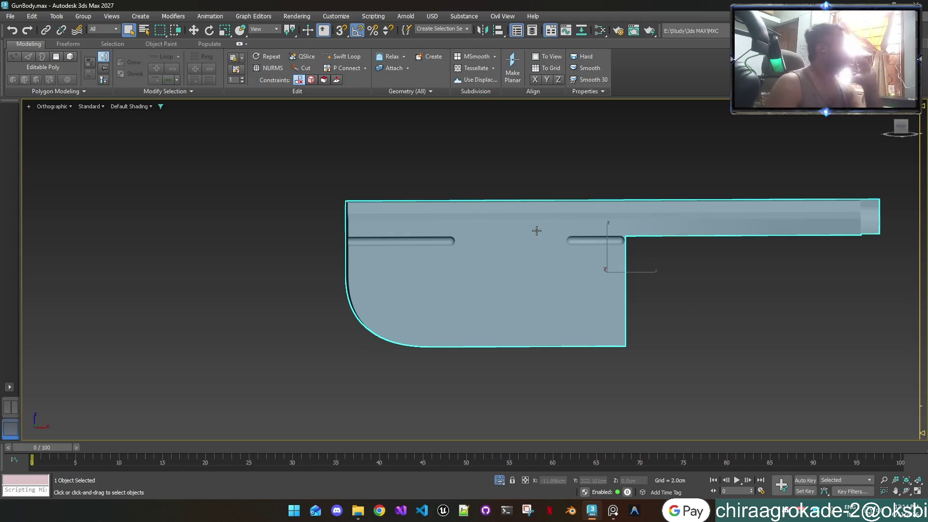
{"action": "left_click", "coordinate": [612, 511]}
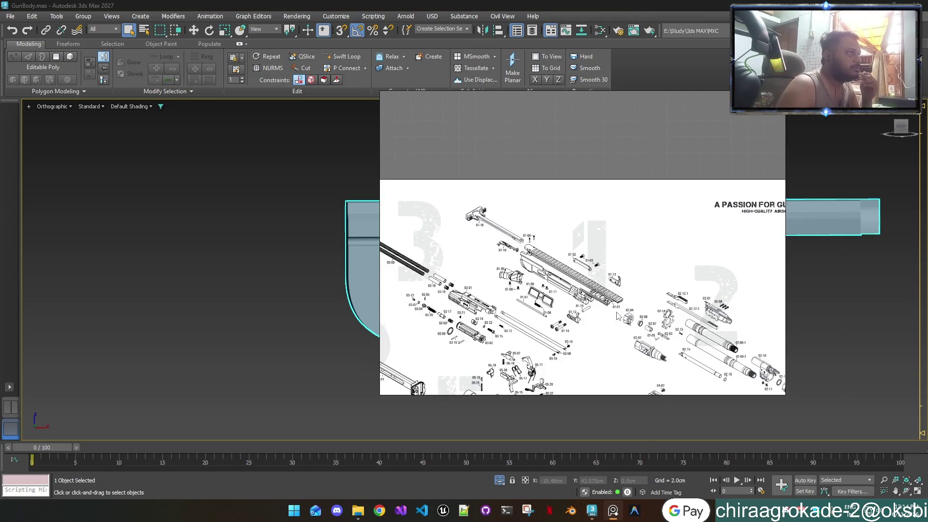
Step: Maximize the board and pan across the tan SIG MCX rifle side-profile photos and receiver
{"action": "key", "text": "ctrl+f"}
{"action": "scroll", "coordinate": [568, 216], "scroll_direction": "down", "scroll_amount": 3}
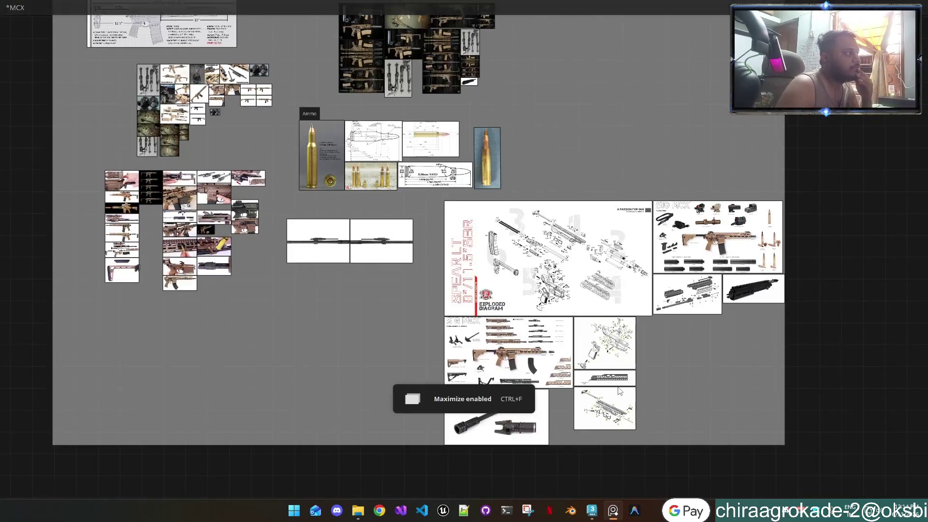
{"action": "scroll", "coordinate": [238, 90], "scroll_direction": "up", "scroll_amount": 3}
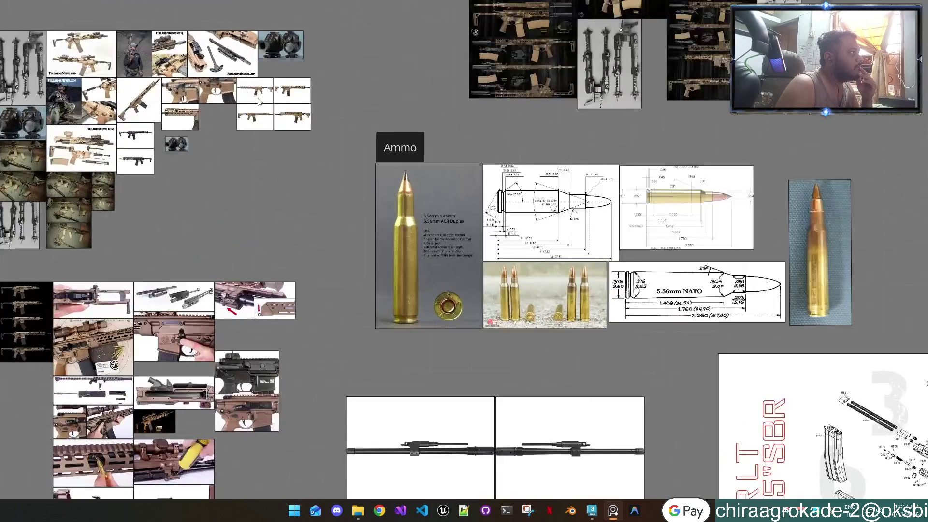
{"action": "scroll", "coordinate": [246, 99], "scroll_direction": "up", "scroll_amount": 4}
{"action": "middle_click_drag", "start_coordinate": [261, 106], "coordinate": [418, 310]}
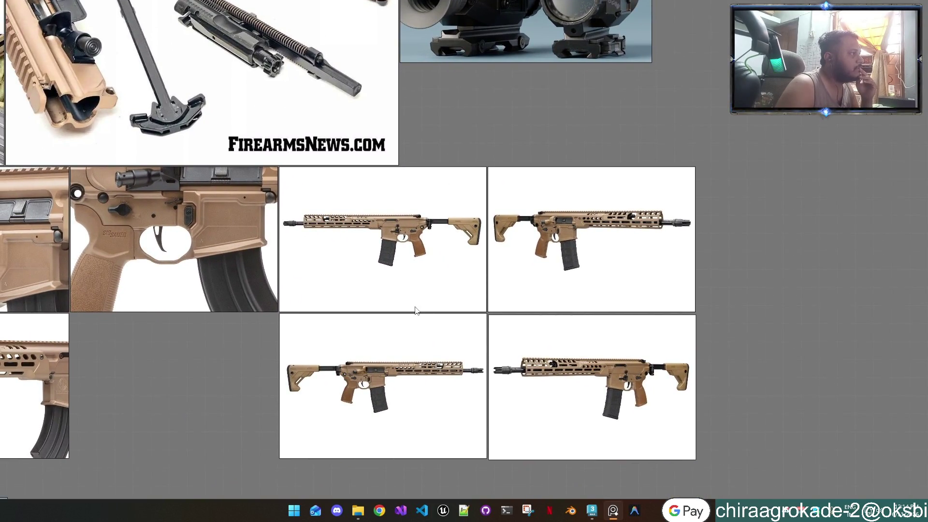
{"action": "scroll", "coordinate": [397, 390], "scroll_direction": "up", "scroll_amount": 2}
{"action": "scroll", "coordinate": [386, 386], "scroll_direction": "up", "scroll_amount": 2}
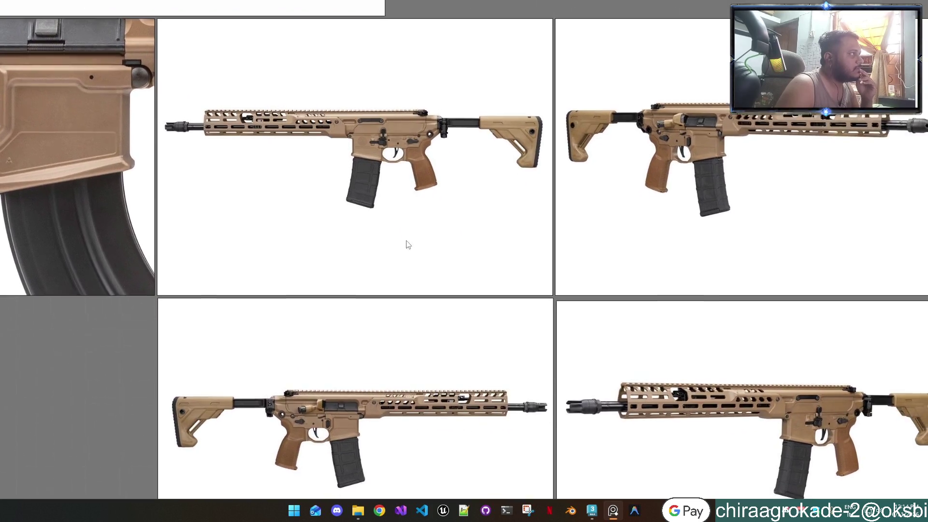
{"action": "middle_click_drag", "start_coordinate": [434, 199], "coordinate": [404, 223]}
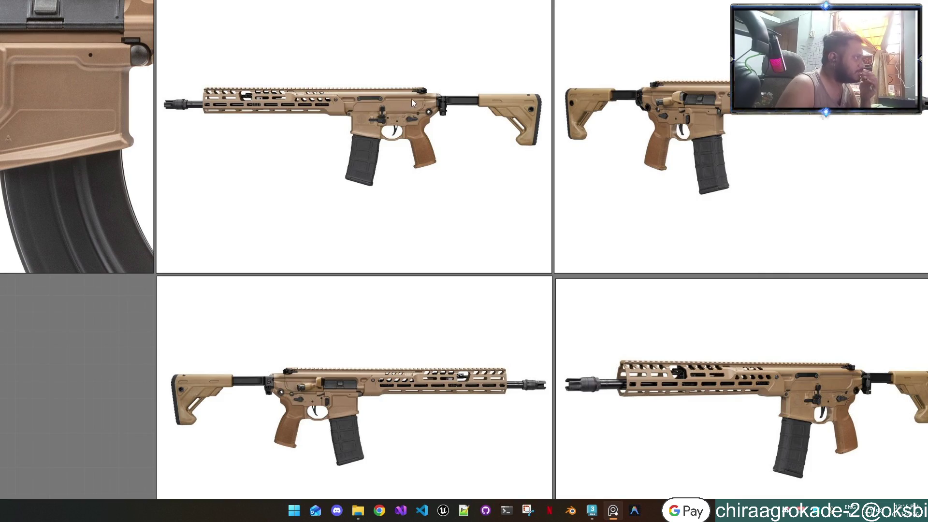
{"action": "scroll", "coordinate": [380, 116], "scroll_direction": "up", "scroll_amount": 3}
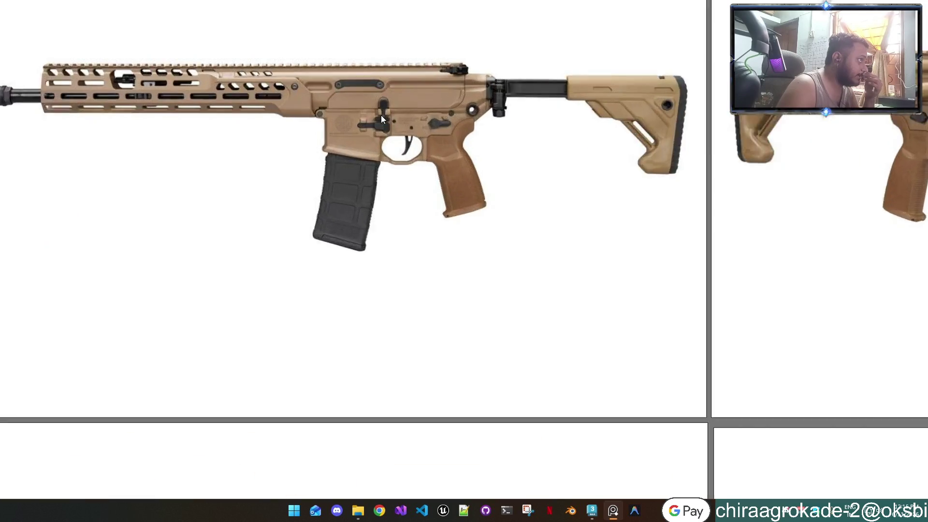
{"action": "scroll", "coordinate": [380, 116], "scroll_direction": "up", "scroll_amount": 1}
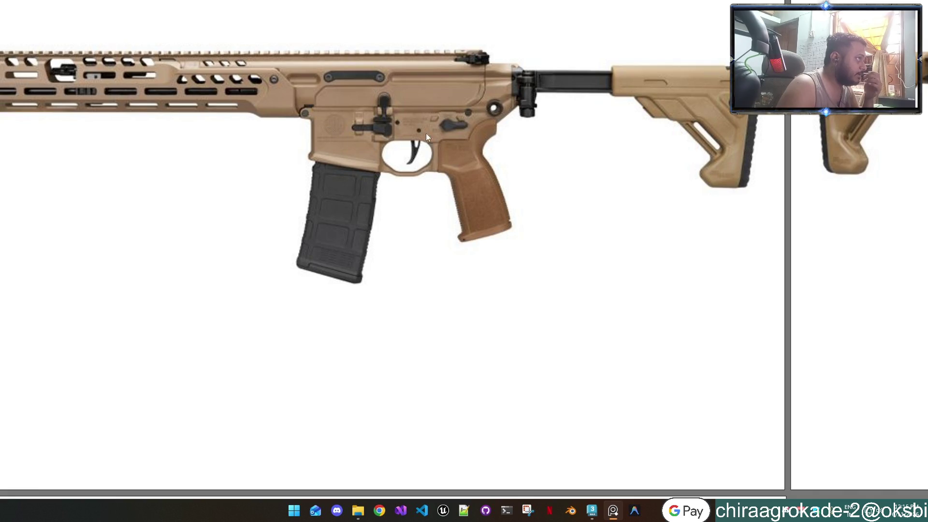
{"action": "scroll", "coordinate": [483, 100], "scroll_direction": "down", "scroll_amount": 2}
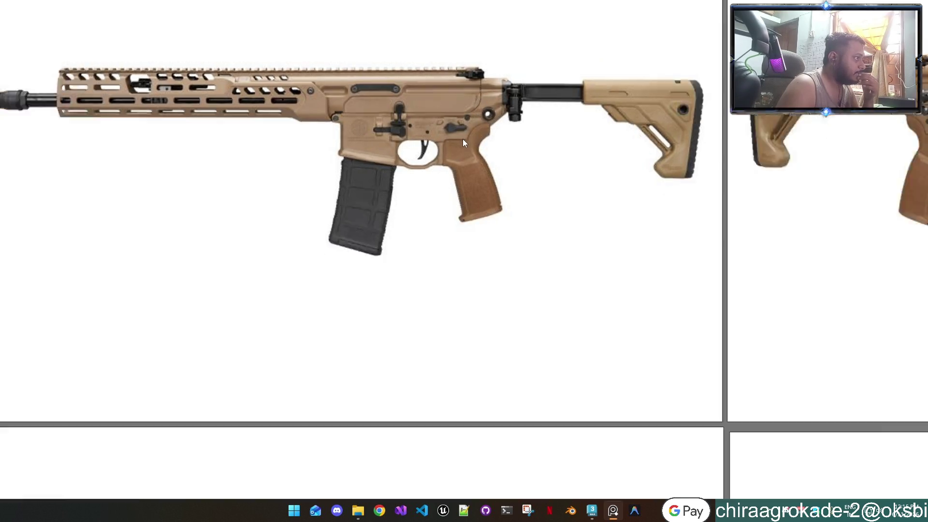
{"action": "scroll", "coordinate": [463, 139], "scroll_direction": "down", "scroll_amount": 2}
{"action": "middle_click_drag", "start_coordinate": [445, 348], "coordinate": [445, 164]}
{"action": "scroll", "coordinate": [339, 282], "scroll_direction": "up", "scroll_amount": 3}
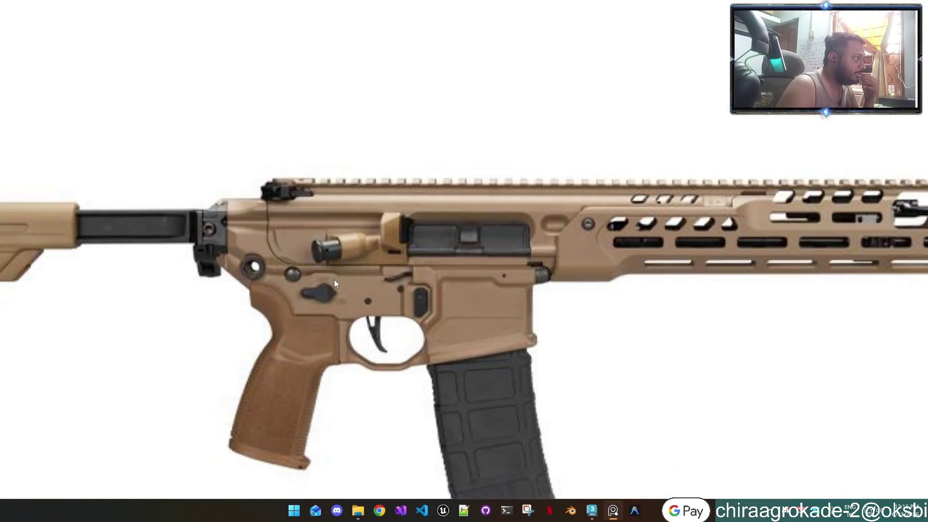
{"action": "scroll", "coordinate": [304, 289], "scroll_direction": "down", "scroll_amount": 1}
{"action": "scroll", "coordinate": [373, 280], "scroll_direction": "up", "scroll_amount": 2}
{"action": "scroll", "coordinate": [377, 282], "scroll_direction": "up", "scroll_amount": 2}
{"action": "scroll", "coordinate": [376, 283], "scroll_direction": "up", "scroll_amount": 1}
{"action": "scroll", "coordinate": [489, 270], "scroll_direction": "down", "scroll_amount": 3}
{"action": "scroll", "coordinate": [487, 270], "scroll_direction": "down", "scroll_amount": 1}
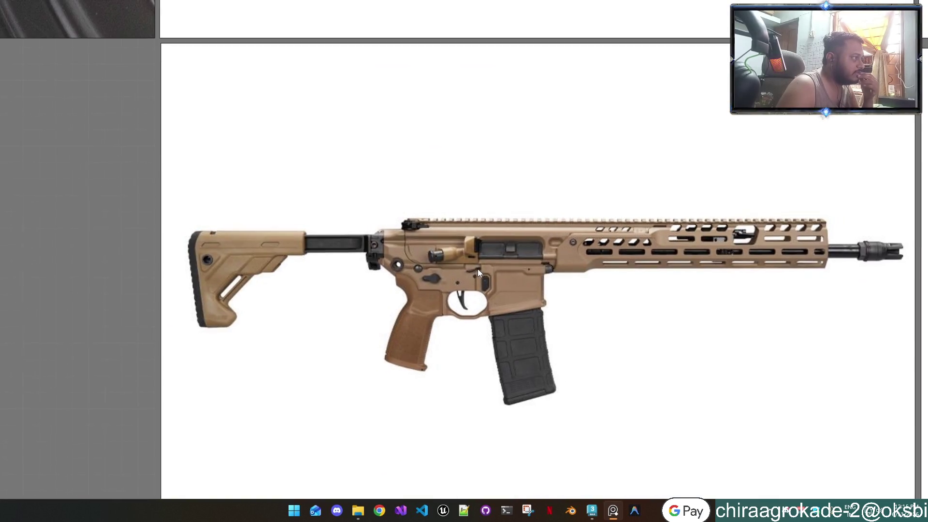
{"action": "middle_click_drag", "start_coordinate": [479, 269], "coordinate": [350, 275]}
{"action": "scroll", "coordinate": [332, 275], "scroll_direction": "up", "scroll_amount": 1}
{"action": "scroll", "coordinate": [304, 270], "scroll_direction": "up", "scroll_amount": 1}
{"action": "scroll", "coordinate": [296, 264], "scroll_direction": "down", "scroll_amount": 4}
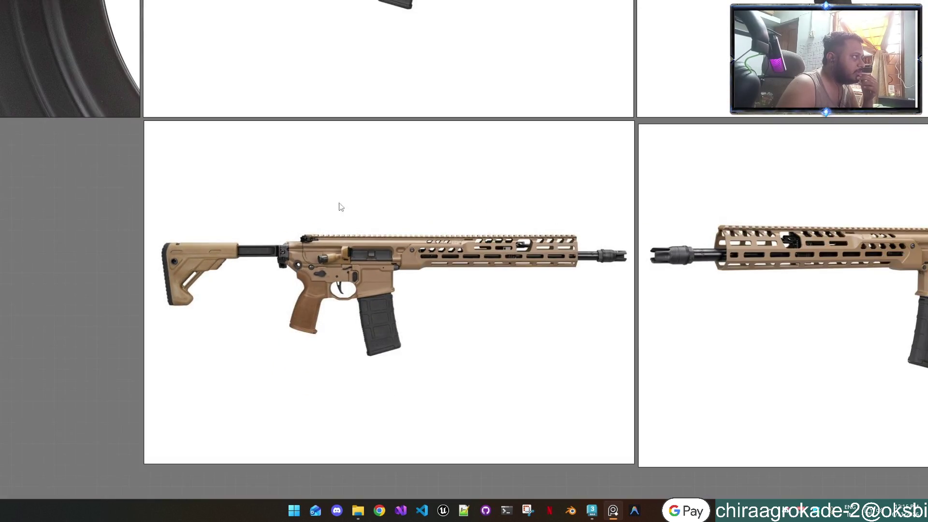
{"action": "scroll", "coordinate": [373, 330], "scroll_direction": "up", "scroll_amount": 2}
{"action": "mouse_move", "coordinate": [373, 330]}
{"action": "middle_mouse_down"}
{"action": "mouse_move", "coordinate": [361, 354]}
{"action": "mouse_move", "coordinate": [403, 251]}
{"action": "middle_mouse_up"}
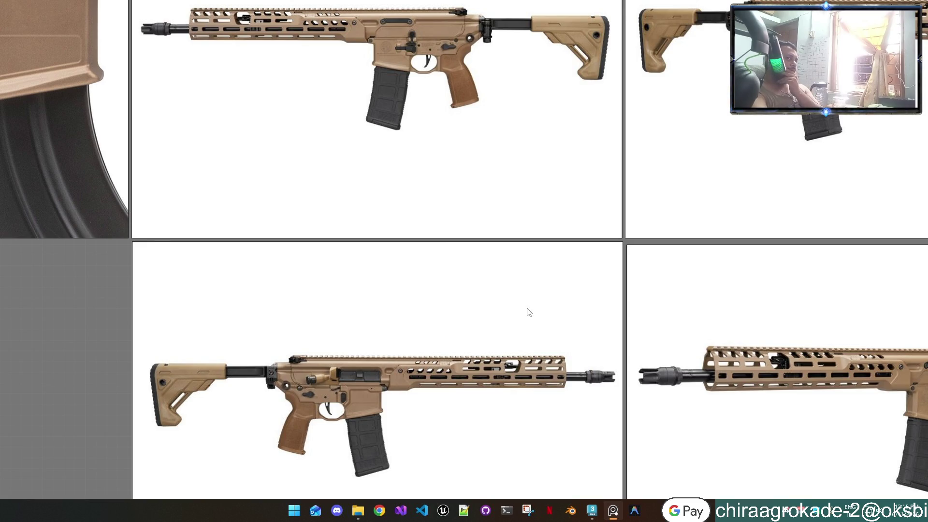
{"action": "scroll", "coordinate": [527, 312], "scroll_direction": "down", "scroll_amount": 1}
{"action": "scroll", "coordinate": [527, 312], "scroll_direction": "down", "scroll_amount": 3}
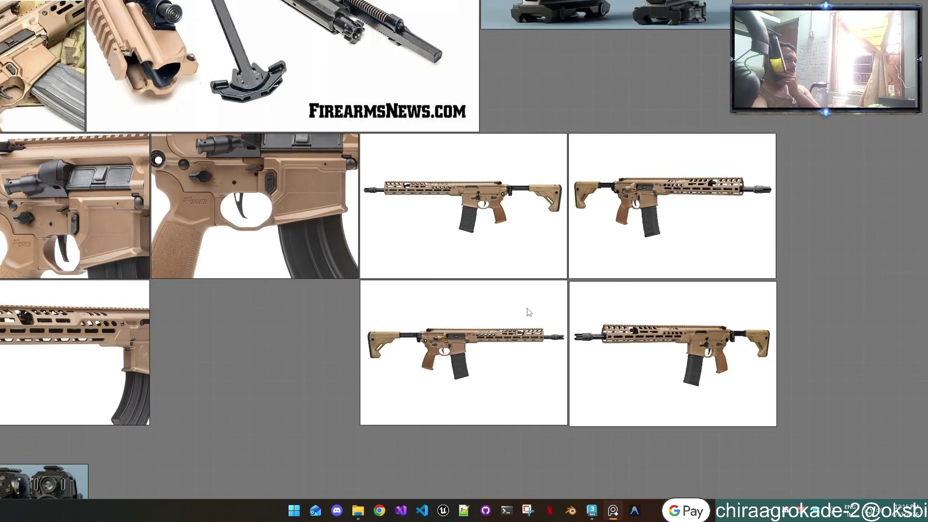
{"action": "scroll", "coordinate": [527, 312], "scroll_direction": "down", "scroll_amount": 2}
{"action": "scroll", "coordinate": [527, 313], "scroll_direction": "up", "scroll_amount": 5}
{"action": "scroll", "coordinate": [527, 311], "scroll_direction": "up", "scroll_amount": 1}
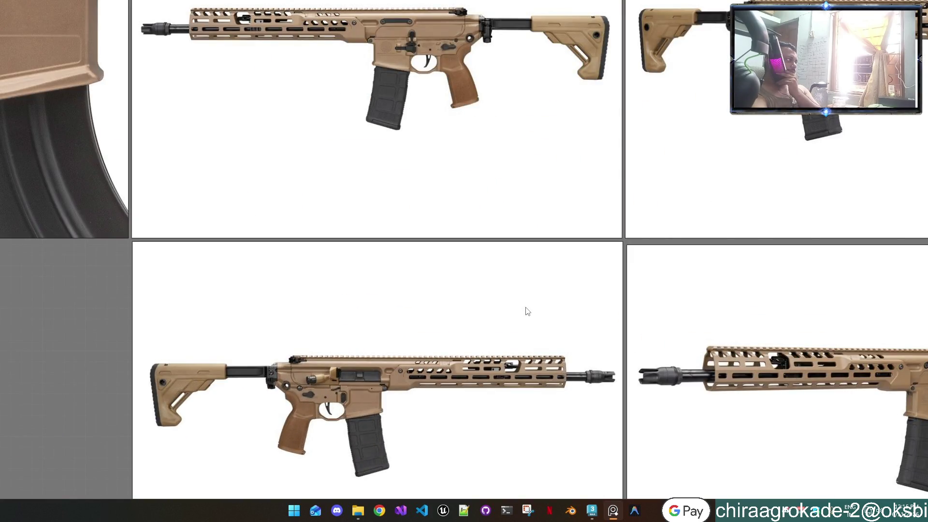